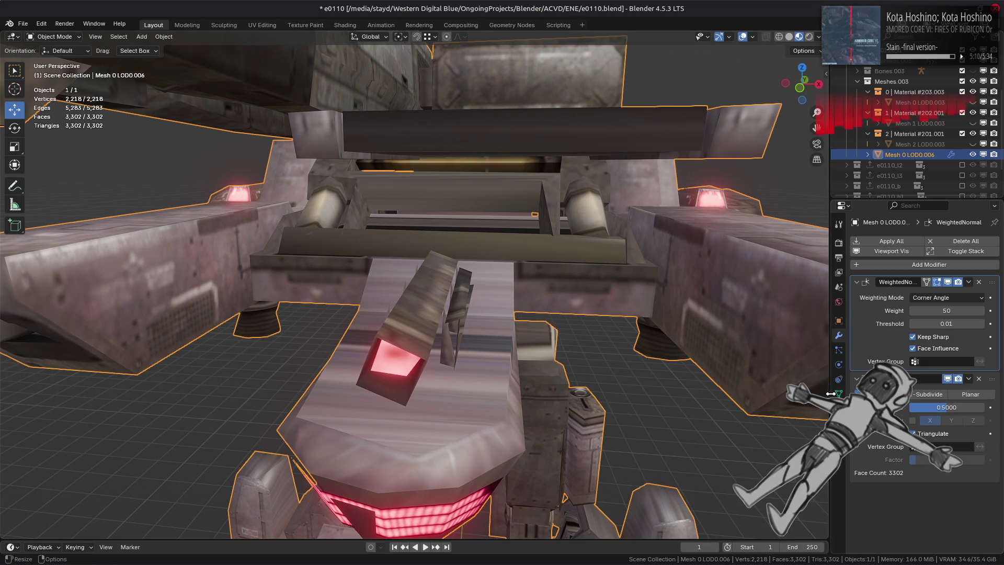
# Step: In Edit Mode, select the MirrorL and MirrorR group vertices and grow them to linked pieces
pyautogui.click(903, 310)
pyautogui.scroll(-5, 554, 324)
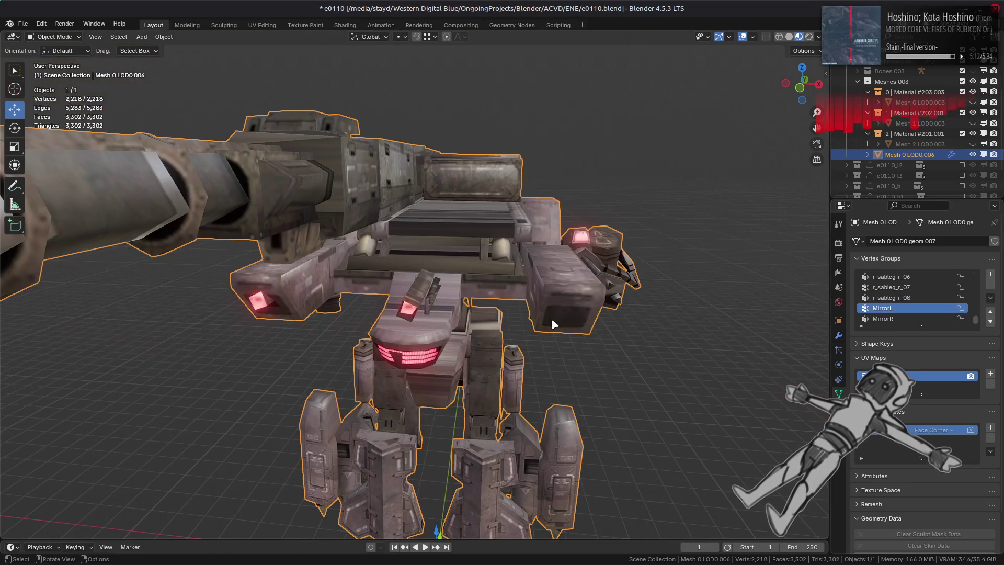
pyautogui.press('Tab')
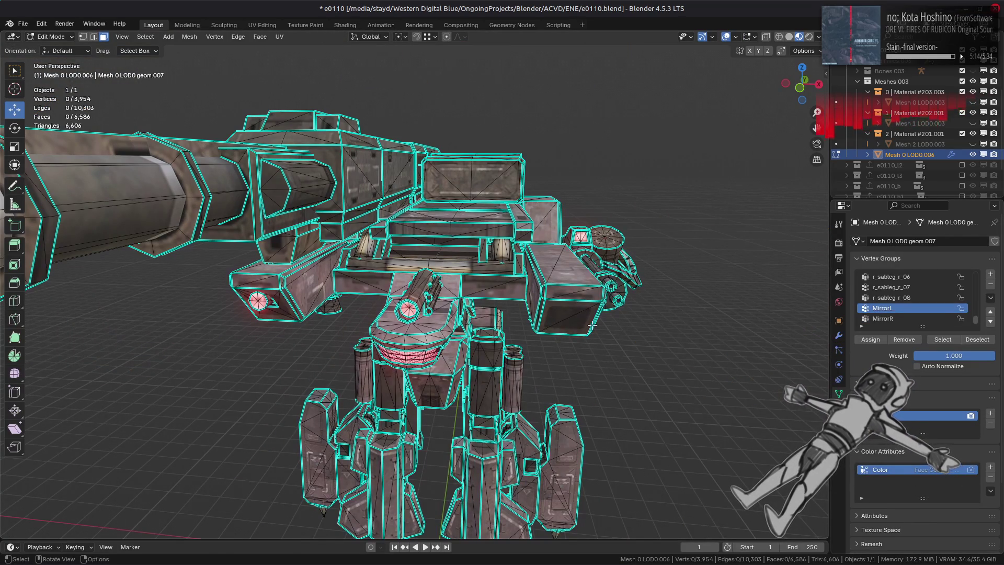
pyautogui.click(943, 340)
pyautogui.click(899, 319)
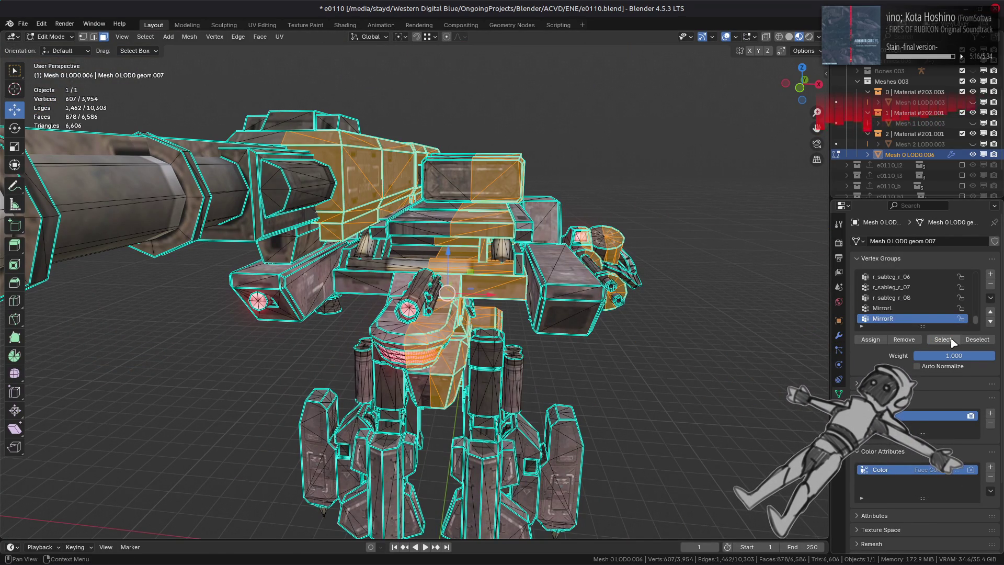
pyautogui.click(943, 339)
pyautogui.moveTo(607, 322)
pyautogui.mouseDown(button='middle')
pyautogui.moveTo(672, 323)
pyautogui.moveTo(518, 256)
pyautogui.moveTo(471, 225)
pyautogui.moveTo(438, 181)
pyautogui.moveTo(465, 332)
pyautogui.moveTo(470, 282)
pyautogui.mouseUp(button='middle')
pyautogui.hotkey('ctrl', 'l')
# Step: Select the whole linked boxy piece beneath the cannon
pyautogui.scroll(6, 470, 277)
pyautogui.moveTo(507, 225)
pyautogui.mouseDown(button='middle')
pyautogui.moveTo(470, 246)
pyautogui.moveTo(399, 253)
pyautogui.mouseUp(button='middle')
pyautogui.click(399, 253)
pyautogui.hotkey('ctrl', 'l')
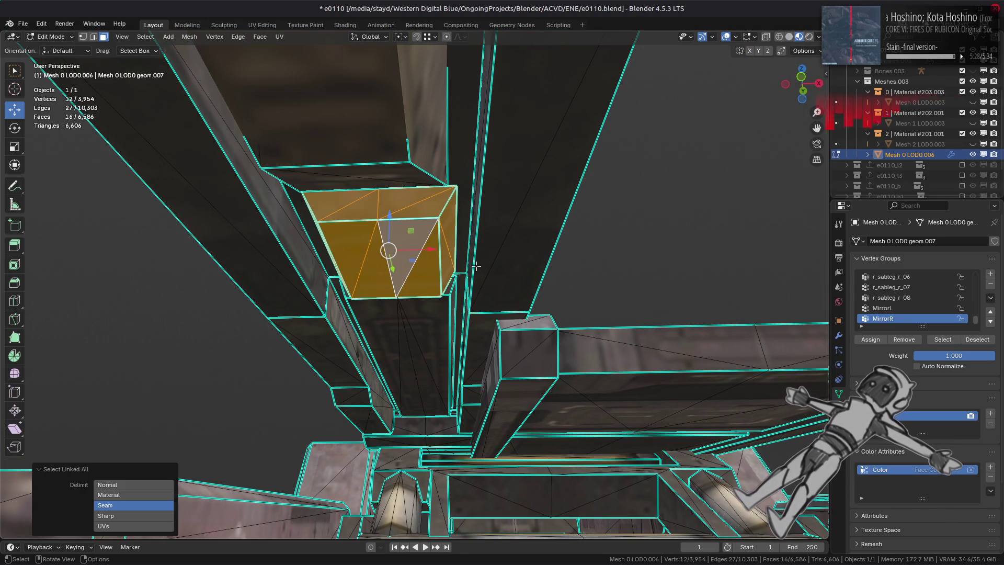
# Step: Isolate the box, select its left half in front view, and mirror the selection
pyautogui.hotkey('shift', 'h')
pyautogui.keyDown('alt'); pyautogui.moveTo(489, 254); pyautogui.dragTo(507, 289, button='middle'); pyautogui.keyUp('alt')
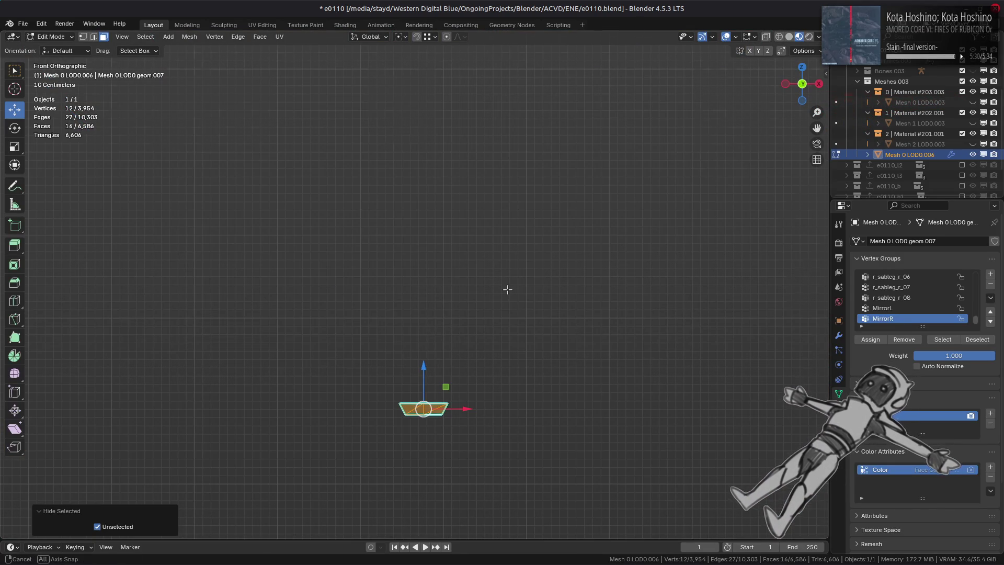
pyautogui.scroll(3, 511, 316)
pyautogui.moveTo(343, 295); pyautogui.dragTo(423, 402)
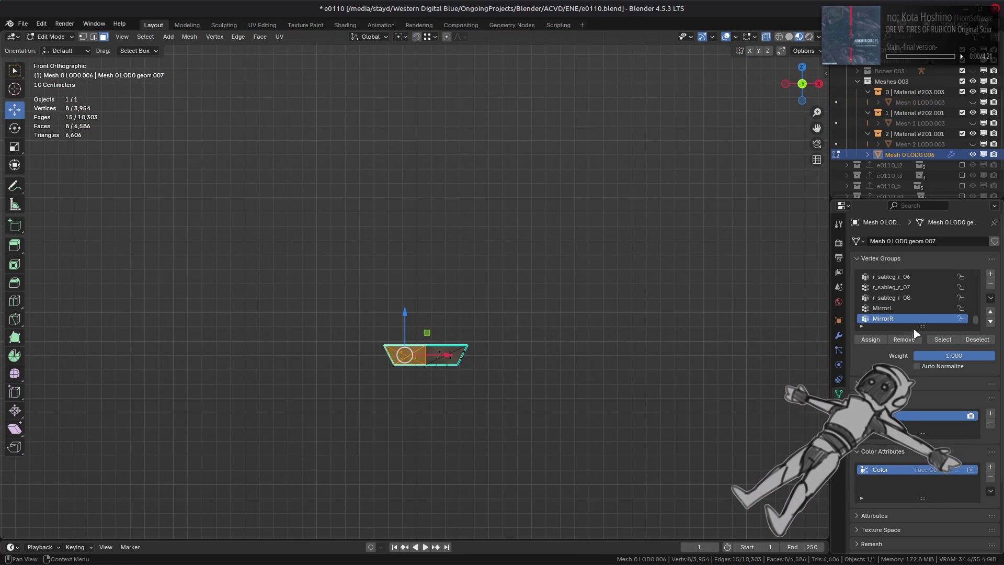
pyautogui.hotkey('shift', 'ctrl', 'm')
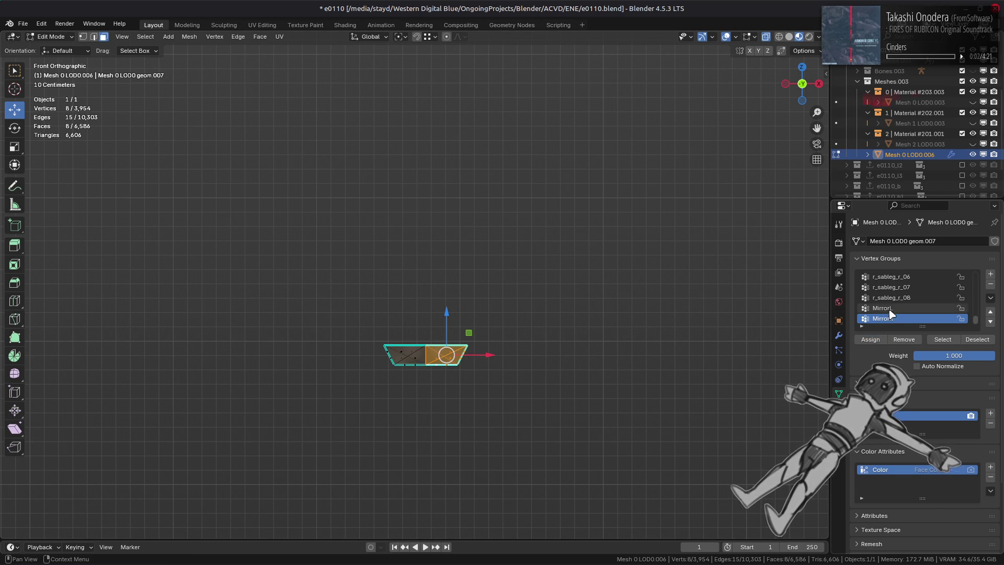
pyautogui.click(890, 309)
pyautogui.press('KP_Divide')
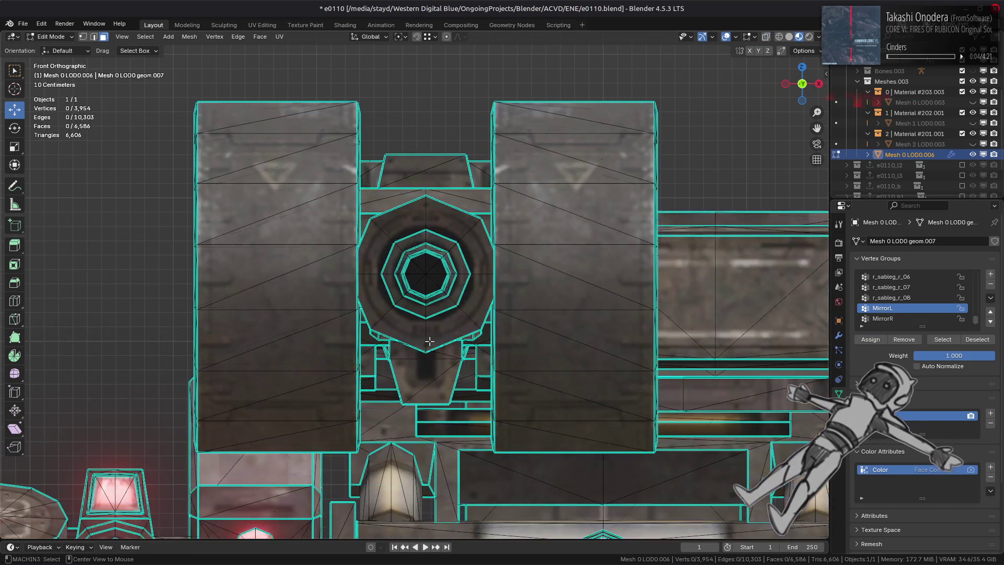
pyautogui.scroll(-5, 429, 341)
# Step: Check the modifier stack in Object Mode, then return to Edit Mode
pyautogui.press('Tab')
pyautogui.moveTo(410, 312)
pyautogui.mouseDown(button='middle')
pyautogui.moveTo(433, 390)
pyautogui.moveTo(586, 347)
pyautogui.mouseUp(button='middle')
pyautogui.click(839, 335)
pyautogui.press('Tab')
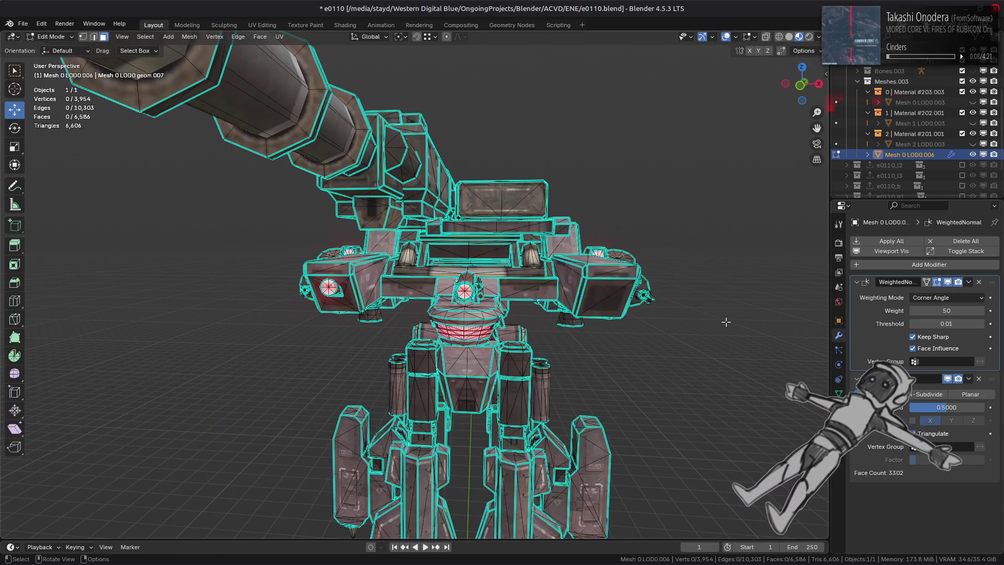
pyautogui.click(839, 393)
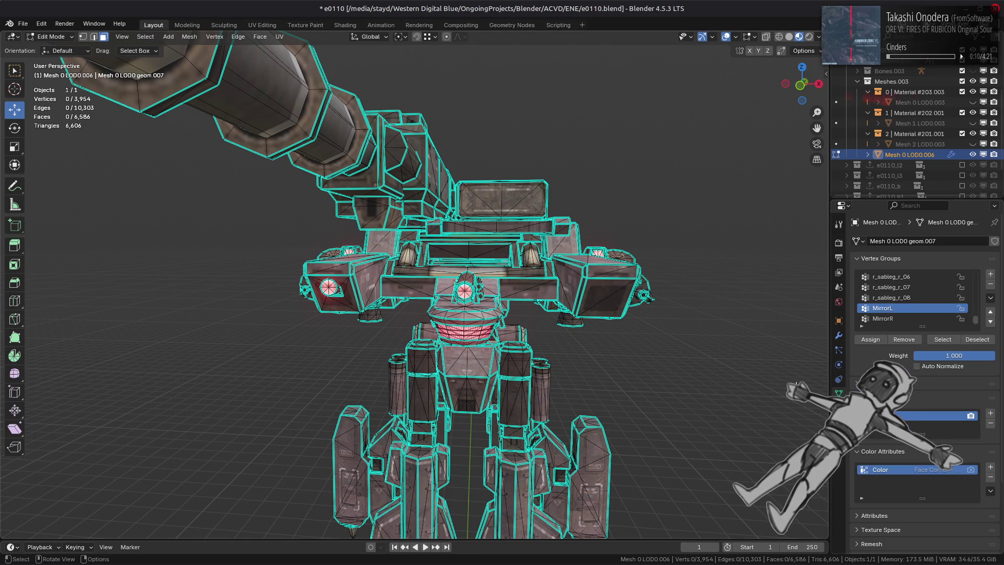
# Step: Select the MirrorL and MirrorR group vertices, hide them, and return to Object Mode
pyautogui.click(943, 339)
pyautogui.click(889, 318)
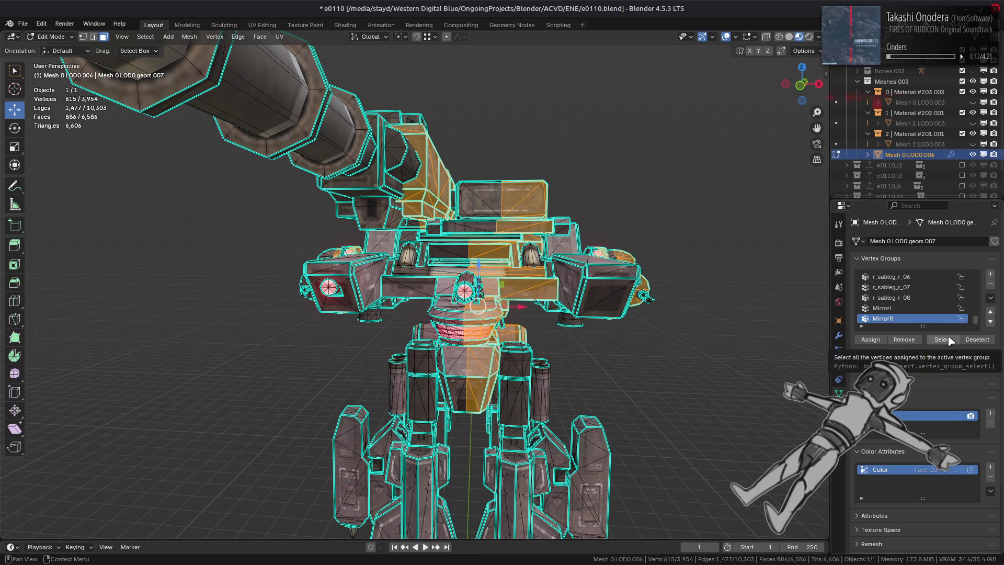
pyautogui.click(950, 340)
pyautogui.moveTo(679, 298)
pyautogui.mouseDown(button='middle')
pyautogui.moveTo(592, 321)
pyautogui.moveTo(576, 293)
pyautogui.moveTo(589, 287)
pyautogui.moveTo(587, 256)
pyautogui.moveTo(598, 257)
pyautogui.moveTo(559, 231)
pyautogui.mouseUp(button='middle')
pyautogui.scroll(5, 569, 282)
pyautogui.scroll(-4, 569, 282)
pyautogui.press('h')
pyautogui.press('Tab')
pyautogui.scroll(5, 560, 231)
# Step: Toggle the Decimate modifier's viewport display to compare shading, leaving full detail shown
pyautogui.click(839, 336)
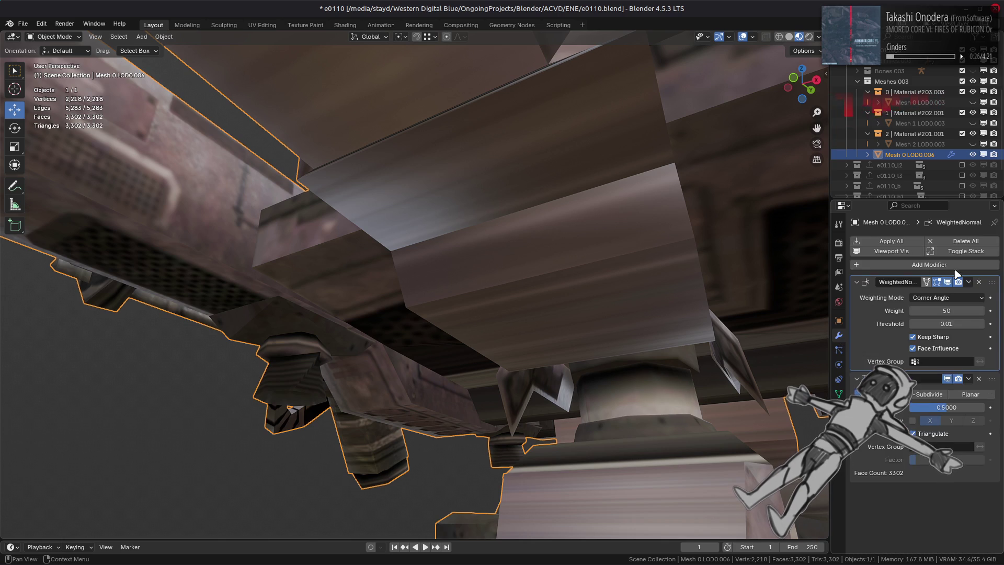
pyautogui.click(950, 381)
pyautogui.click(950, 380)
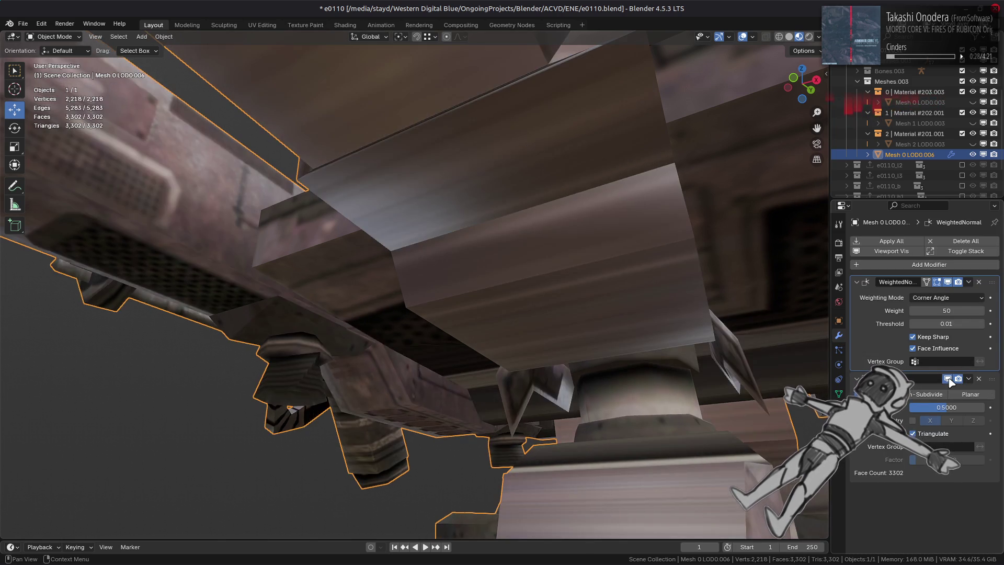
pyautogui.click(950, 381)
pyautogui.click(950, 380)
pyautogui.click(950, 380)
pyautogui.click(950, 380)
pyautogui.click(950, 380)
pyautogui.click(950, 380)
pyautogui.click(950, 380)
pyautogui.click(950, 380)
pyautogui.click(950, 380)
# Step: Isolate the three-band cylinder piece in Edit Mode and view it from the front
pyautogui.press('Tab')
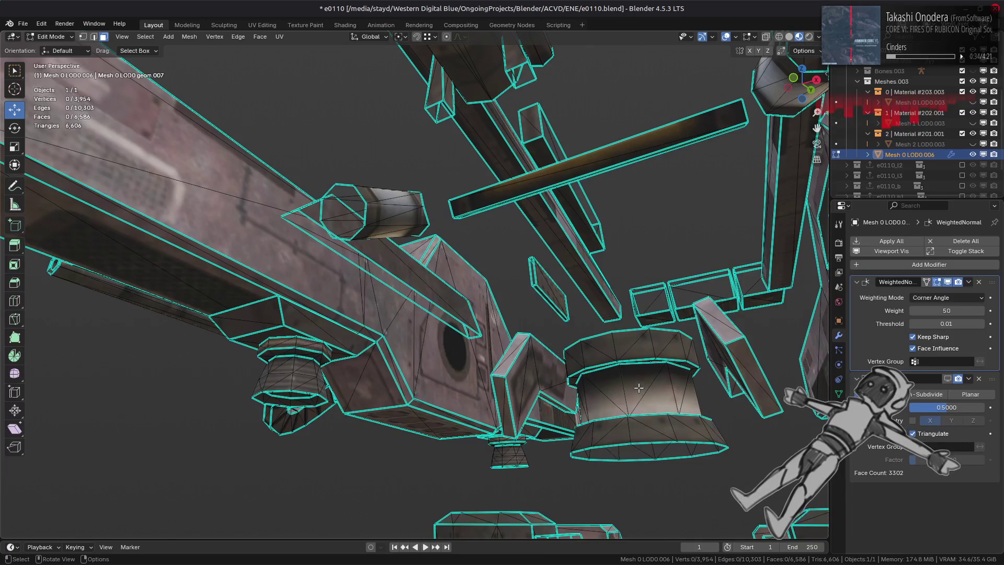
pyautogui.hotkey('ctrl', 'l')
pyautogui.press('l')
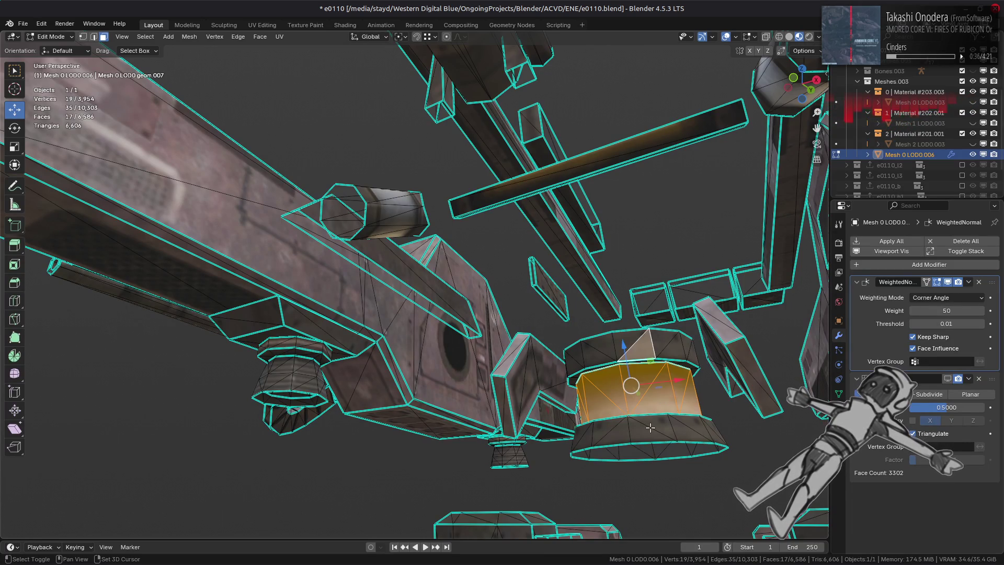
pyautogui.press('l')
pyautogui.hotkey('shift', 'h')
pyautogui.scroll(-1, 580, 371)
pyautogui.press('KP_1')
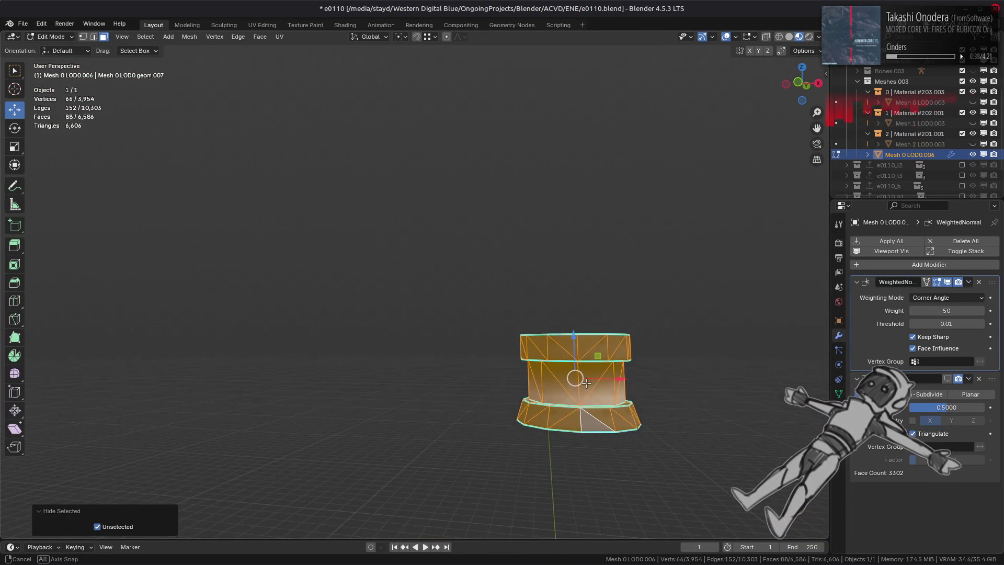
pyautogui.scroll(3, 458, 316)
pyautogui.hotkey('alt', 'h')
pyautogui.hotkey('ctrl', 'z')
pyautogui.hotkey('ctrl', 'shift', 'z')
pyautogui.hotkey('ctrl', 'z')
# Step: Select the cylinder's left half, mirror the selection, then reveal everything and deselect
pyautogui.moveTo(399, 195); pyautogui.dragTo(580, 472)
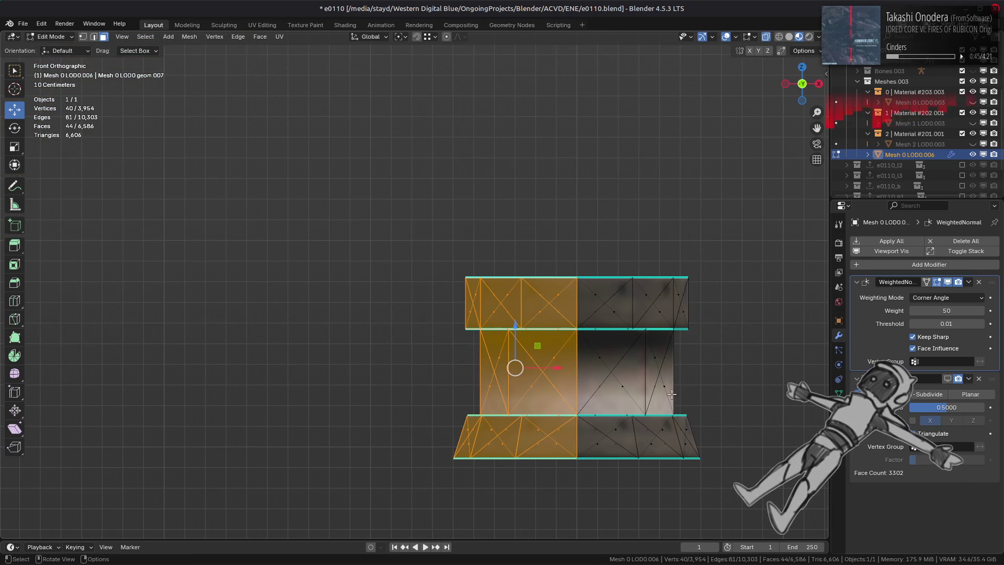
pyautogui.click(839, 395)
pyautogui.hotkey('ctrl', 'i')
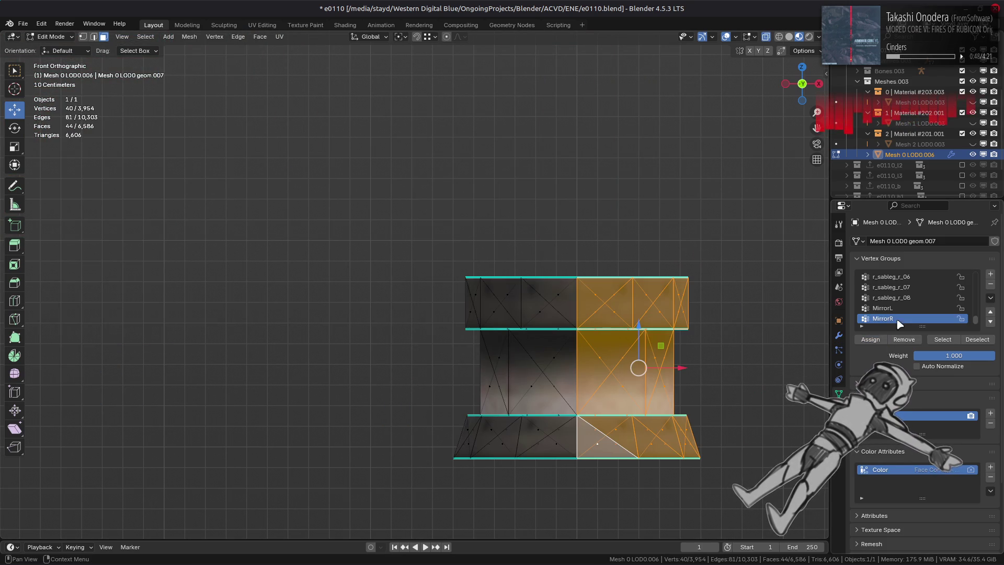
pyautogui.hotkey('alt', 'h')
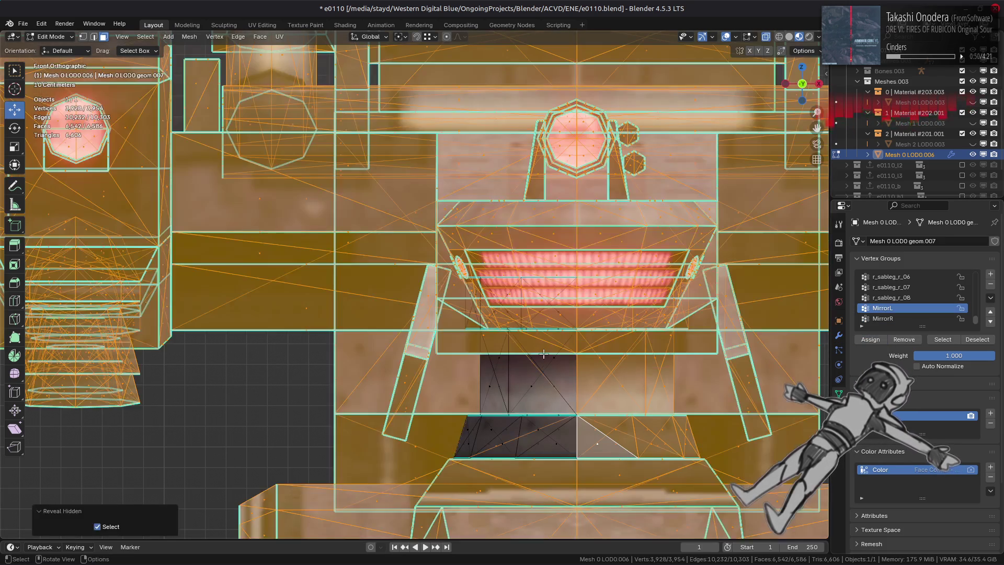
pyautogui.hotkey('alt', 'a')
# Step: Return to Object Mode and save e0110.blend
pyautogui.scroll(-4, 544, 354)
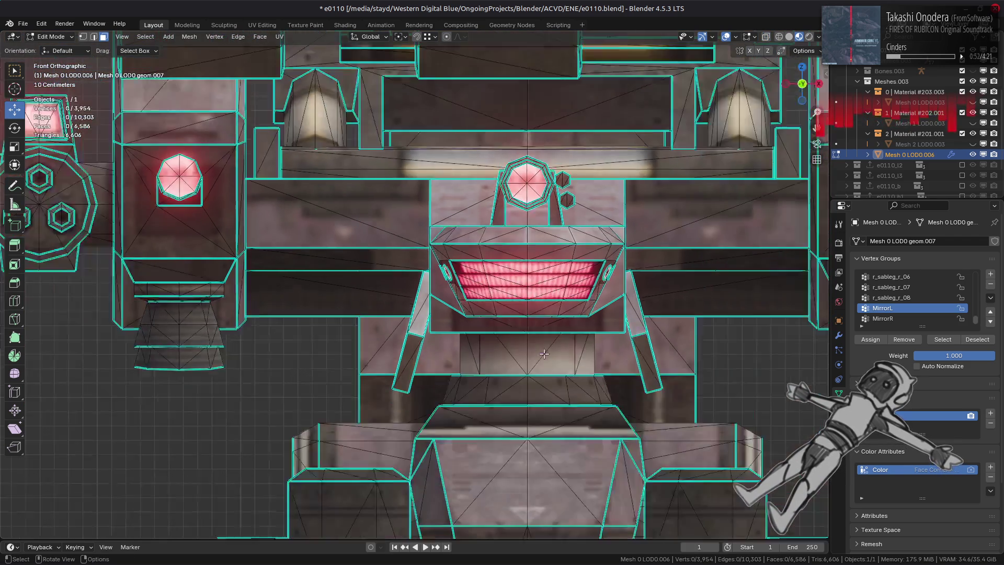
pyautogui.press('Tab')
pyautogui.moveTo(544, 356); pyautogui.dragTo(544, 366, button='middle')
pyautogui.scroll(-5, 543, 366)
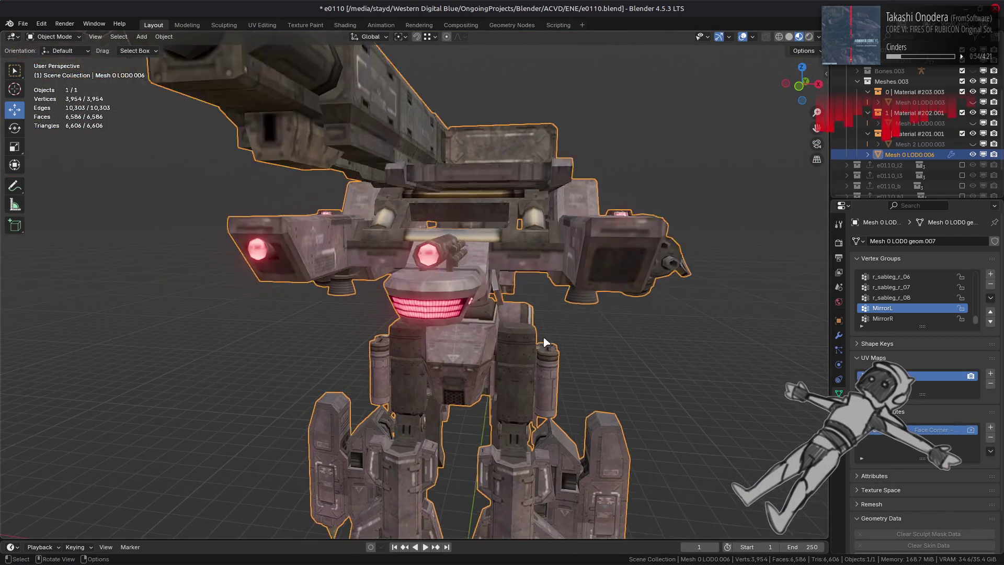
pyautogui.hotkey('ctrl', 's')
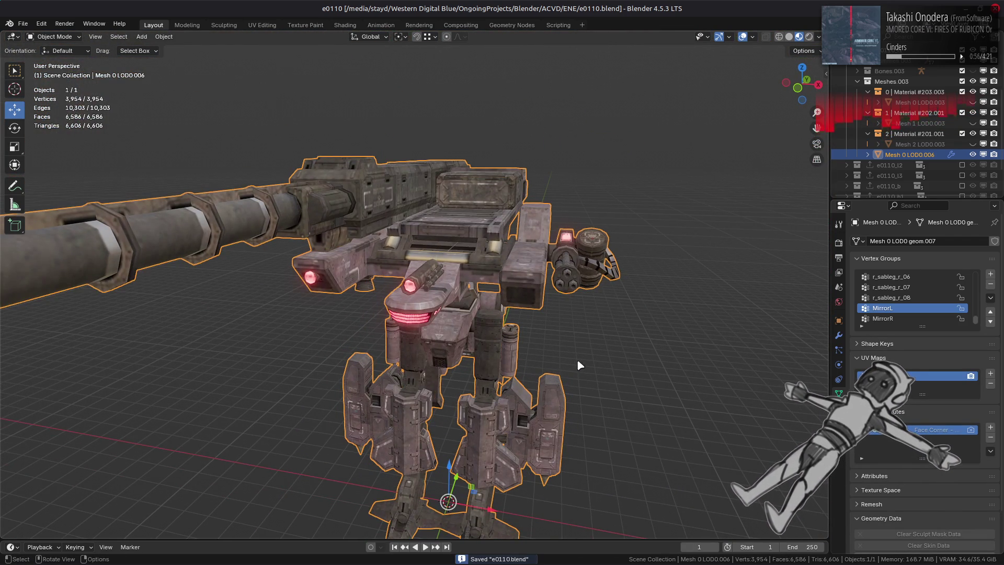
pyautogui.press('Tab')
# Step: Hide the MirrorL and MirrorR parts, then try and undo a linked box selection
pyautogui.click(937, 340)
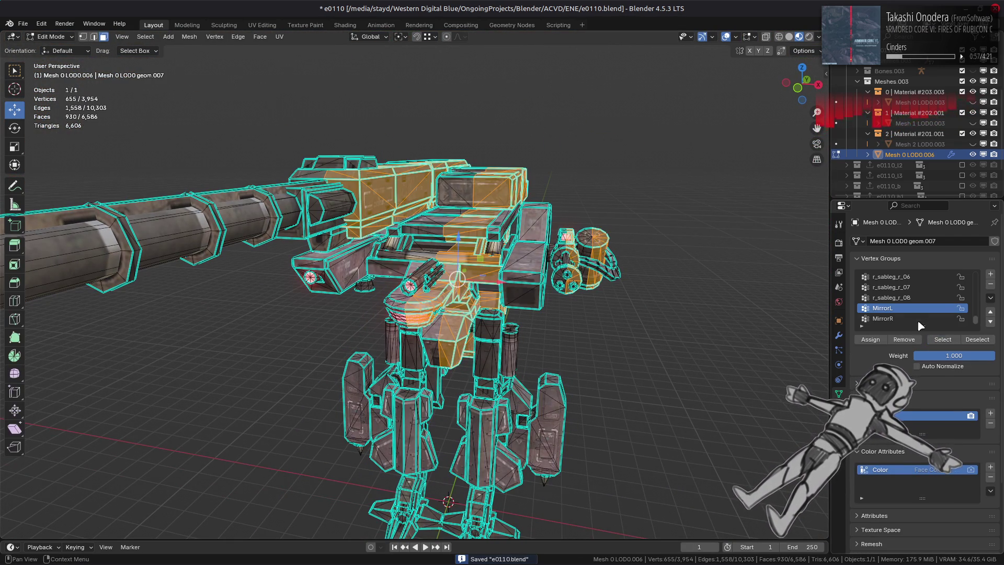
pyautogui.click(944, 340)
pyautogui.moveTo(636, 328)
pyautogui.mouseDown(button='middle')
pyautogui.moveTo(548, 297)
pyautogui.moveTo(439, 296)
pyautogui.moveTo(511, 319)
pyautogui.moveTo(533, 339)
pyautogui.moveTo(515, 285)
pyautogui.moveTo(480, 298)
pyautogui.moveTo(495, 338)
pyautogui.moveTo(472, 278)
pyautogui.moveTo(479, 247)
pyautogui.moveTo(456, 250)
pyautogui.moveTo(451, 262)
pyautogui.moveTo(503, 255)
pyautogui.moveTo(280, 253)
pyautogui.moveTo(458, 218)
pyautogui.moveTo(487, 246)
pyautogui.moveTo(468, 262)
pyautogui.mouseUp(button='middle')
pyautogui.press('h')
pyautogui.scroll(2, 534, 339)
pyautogui.scroll(1, 534, 339)
pyautogui.scroll(4, 503, 359)
pyautogui.press('l')
pyautogui.scroll(-8, 280, 253)
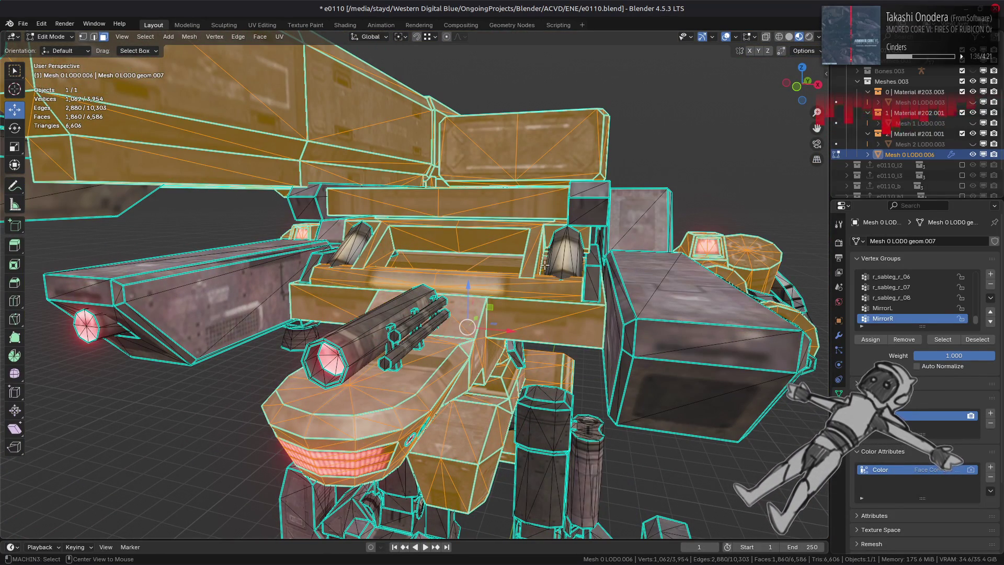
pyautogui.hotkey('ctrl', 'z')
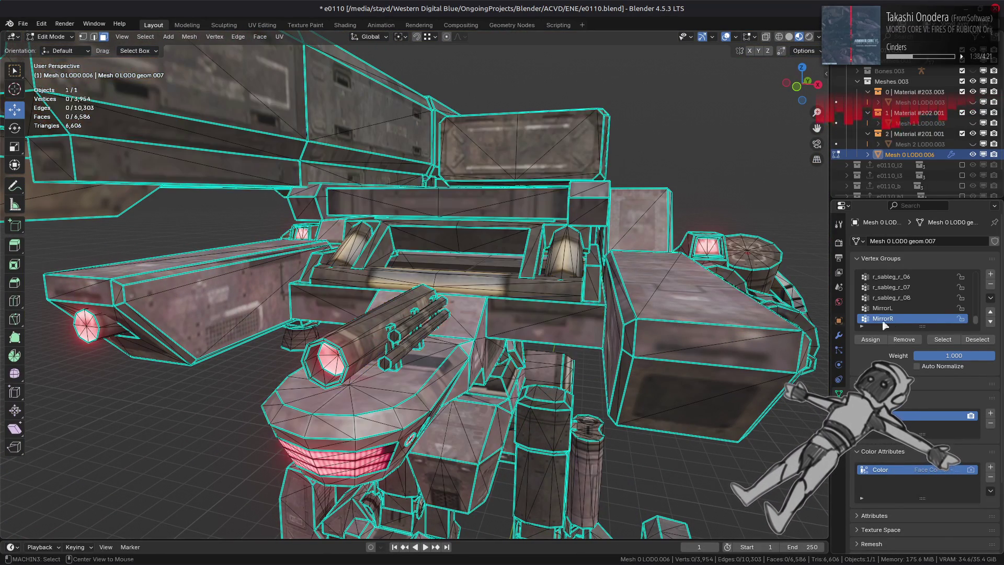
# Step: Select the MirrorR group's vertices and grow them to whole connected parts
pyautogui.click(942, 340)
pyautogui.moveTo(654, 324)
pyautogui.mouseDown(button='middle')
pyautogui.moveTo(622, 314)
pyautogui.moveTo(640, 318)
pyautogui.moveTo(578, 326)
pyautogui.moveTo(621, 330)
pyautogui.mouseUp(button='middle')
pyautogui.hotkey('ctrl', 'l')
pyautogui.scroll(-3, 627, 316)
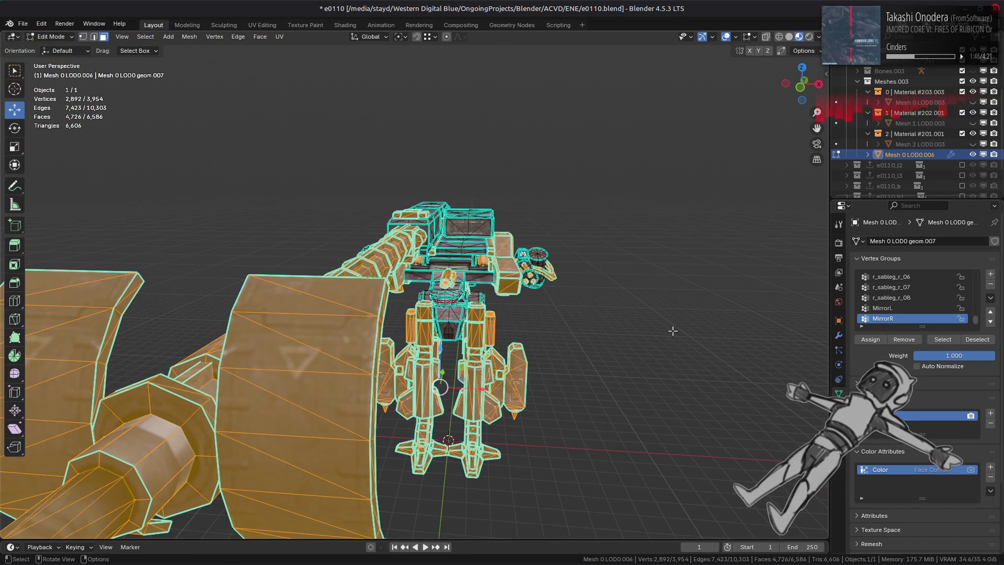
pyautogui.moveTo(720, 328); pyautogui.dragTo(705, 321, button='middle')
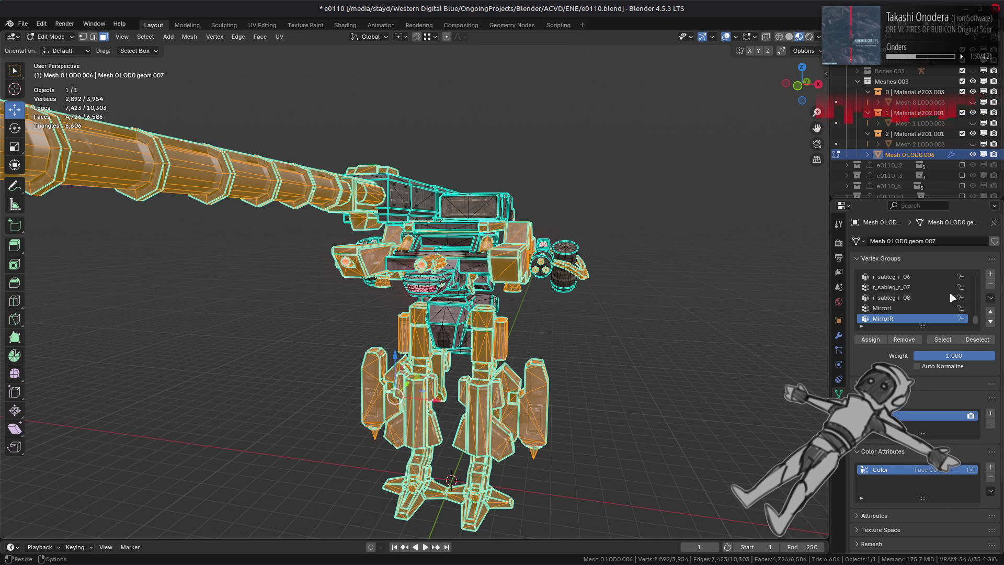
# Step: Add a new vertex group named MirrorM and clear the mesh selection
pyautogui.click(991, 274)
pyautogui.doubleClick(896, 316)
pyautogui.write('M')
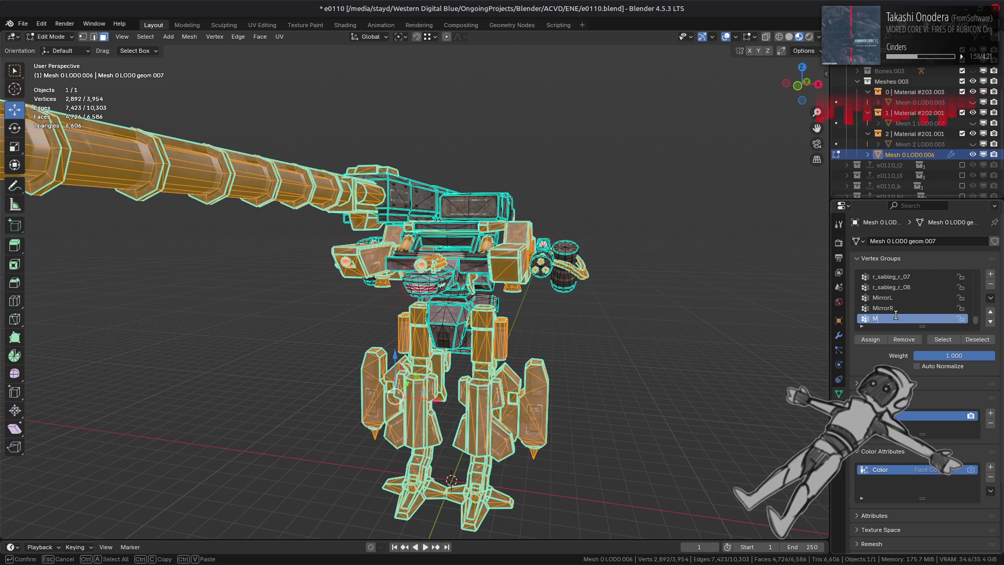
pyautogui.write('irrorM')
pyautogui.press('Return')
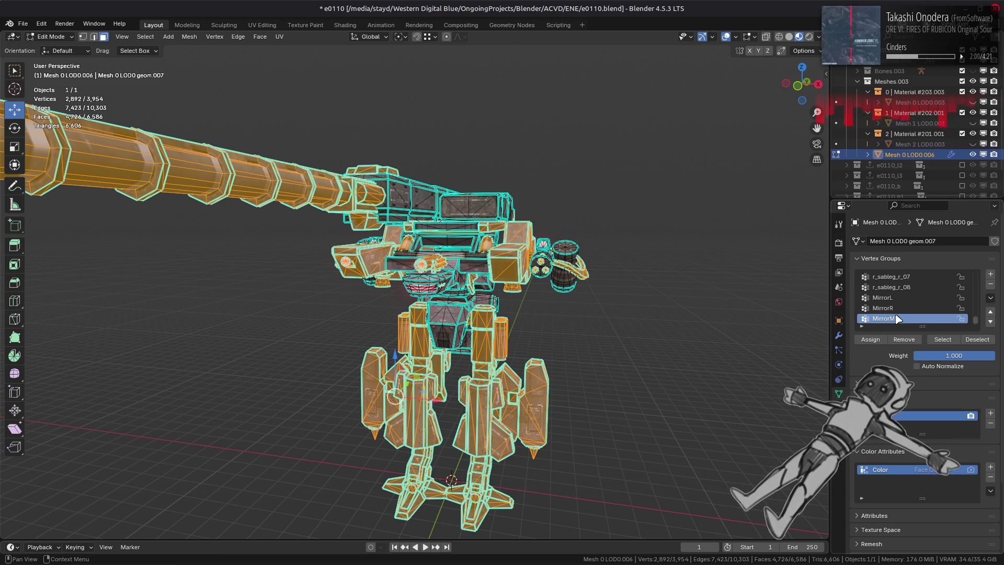
pyautogui.click(692, 311)
# Step: In Object Mode, set the Decimate modifier's vertex group to MirrorL
pyautogui.press('Tab')
pyautogui.click(839, 335)
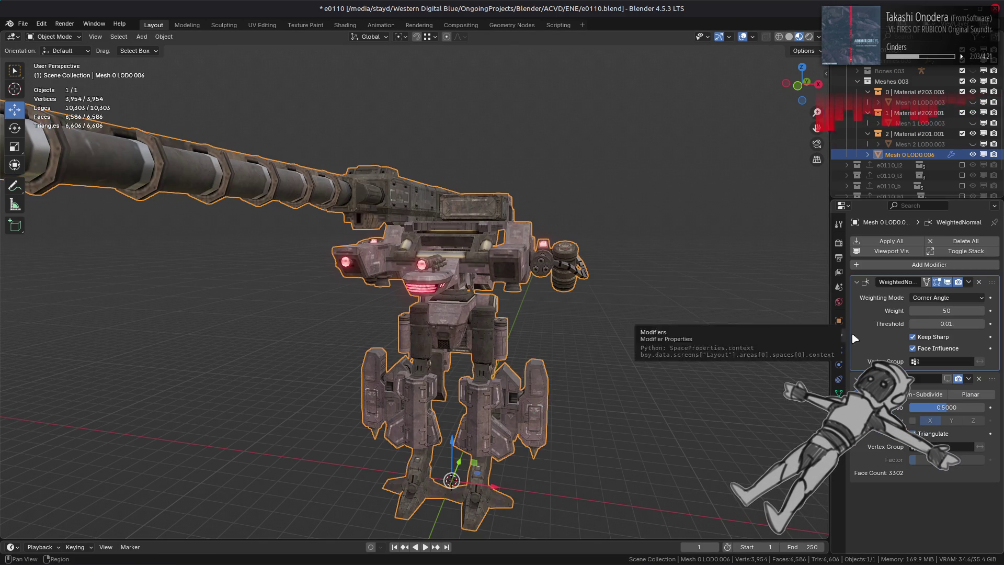
pyautogui.click(937, 446)
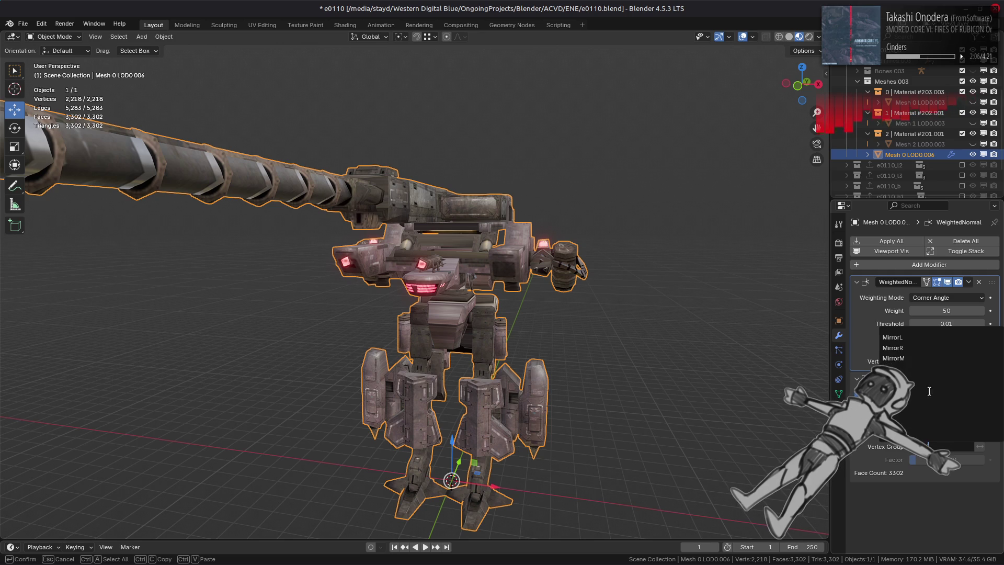
pyautogui.click(899, 338)
# Step: Test Decimate symmetry and viewport toggling, then set the ratio to 0.9
pyautogui.scroll(3, 622, 306)
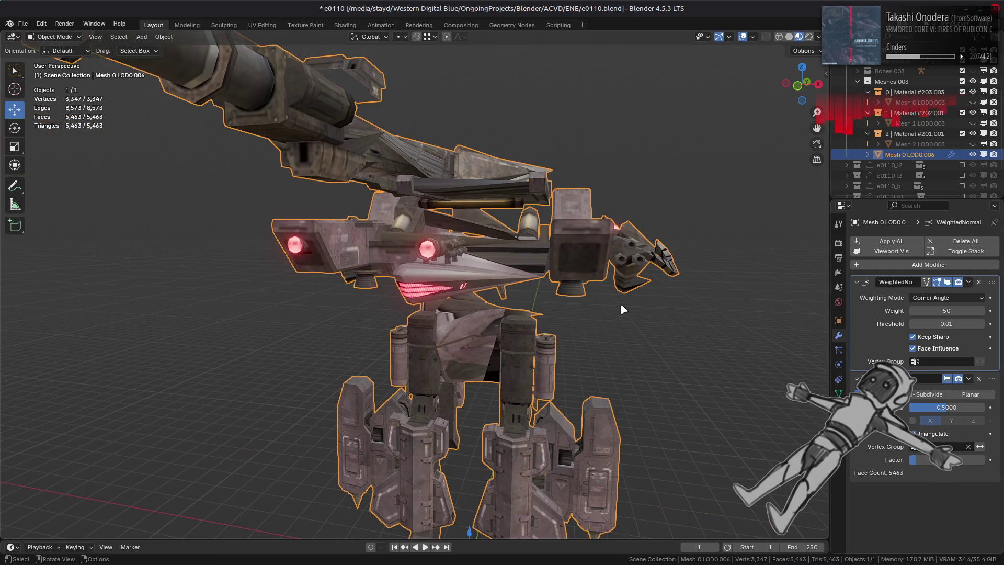
pyautogui.click(913, 420)
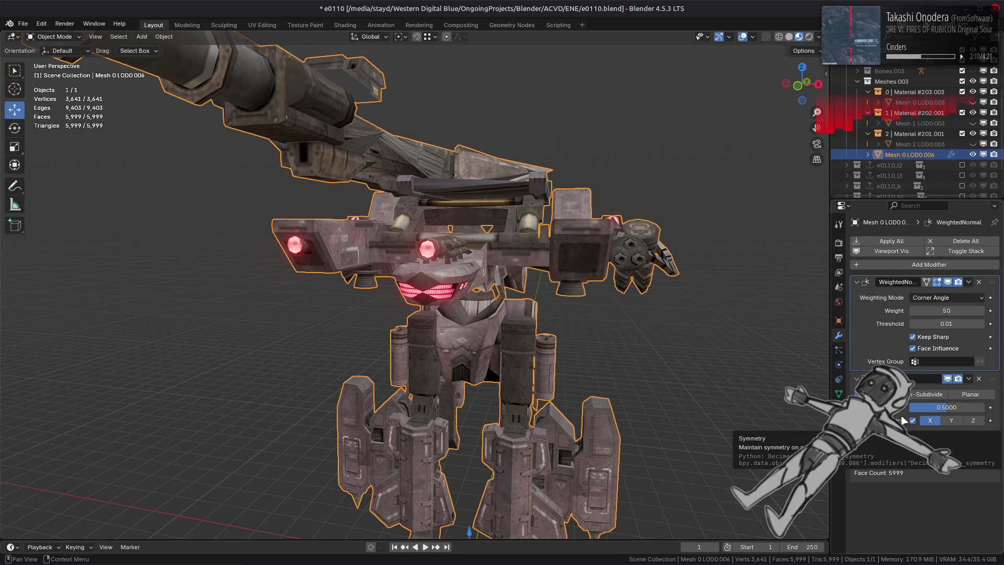
pyautogui.scroll(4, 686, 372)
pyautogui.scroll(-2, 687, 372)
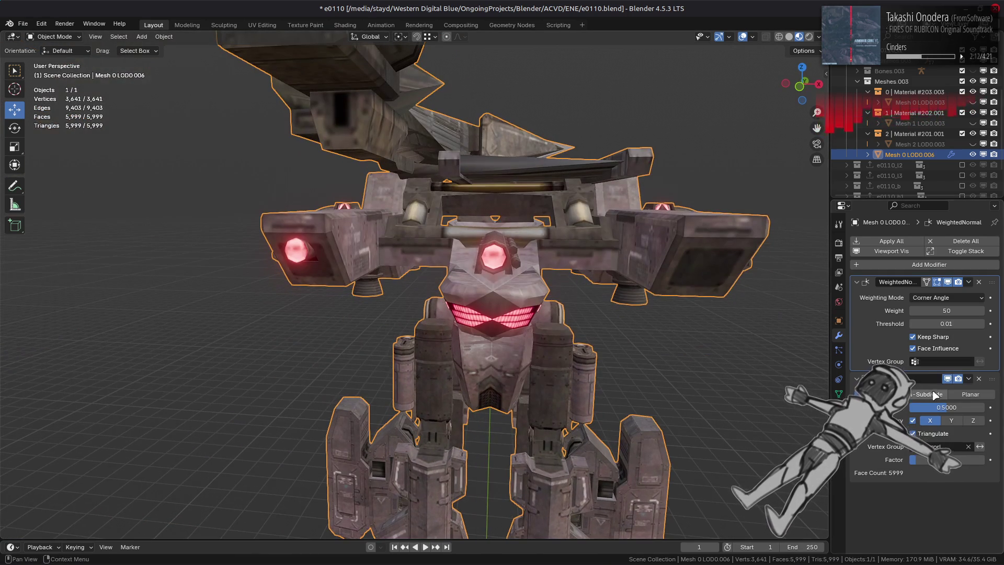
pyautogui.click(948, 378)
pyautogui.click(948, 378)
pyautogui.click(948, 379)
pyautogui.click(948, 379)
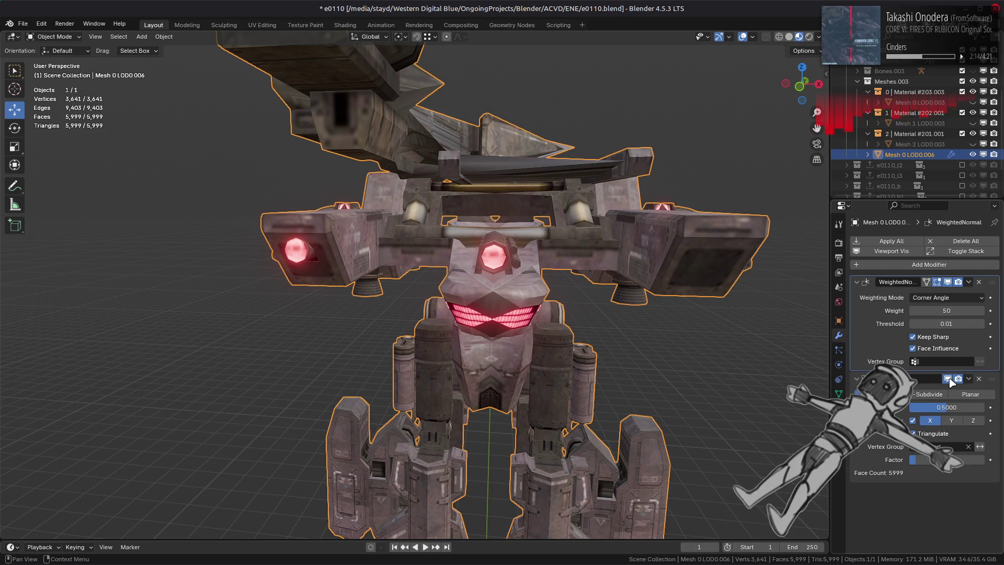
pyautogui.click(948, 378)
pyautogui.click(948, 379)
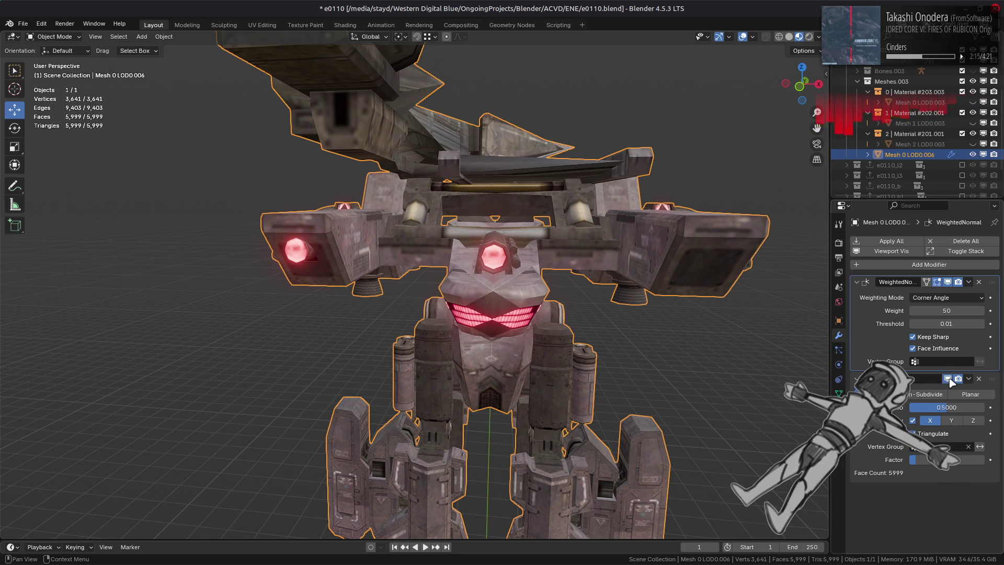
pyautogui.click(913, 421)
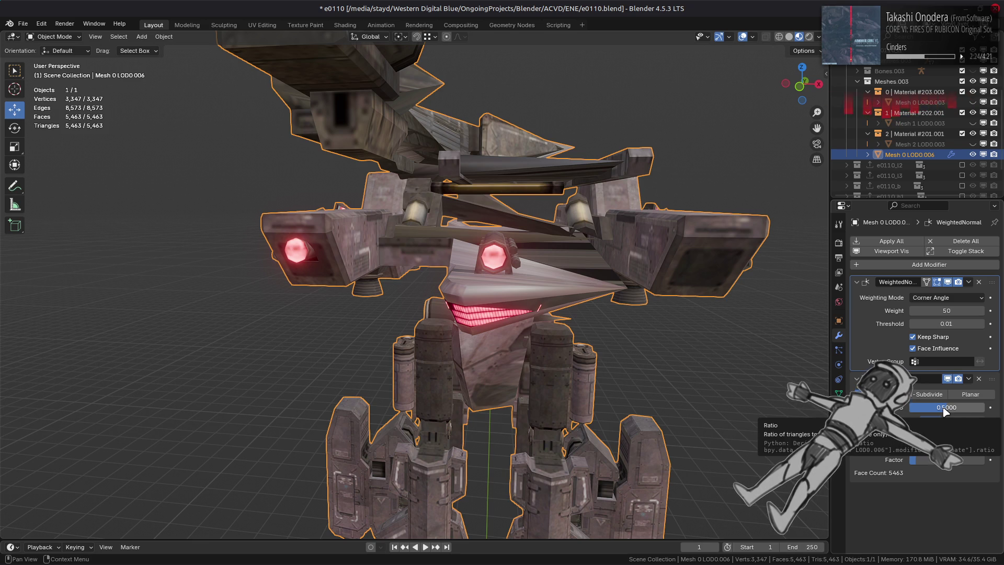
pyautogui.press('Return')
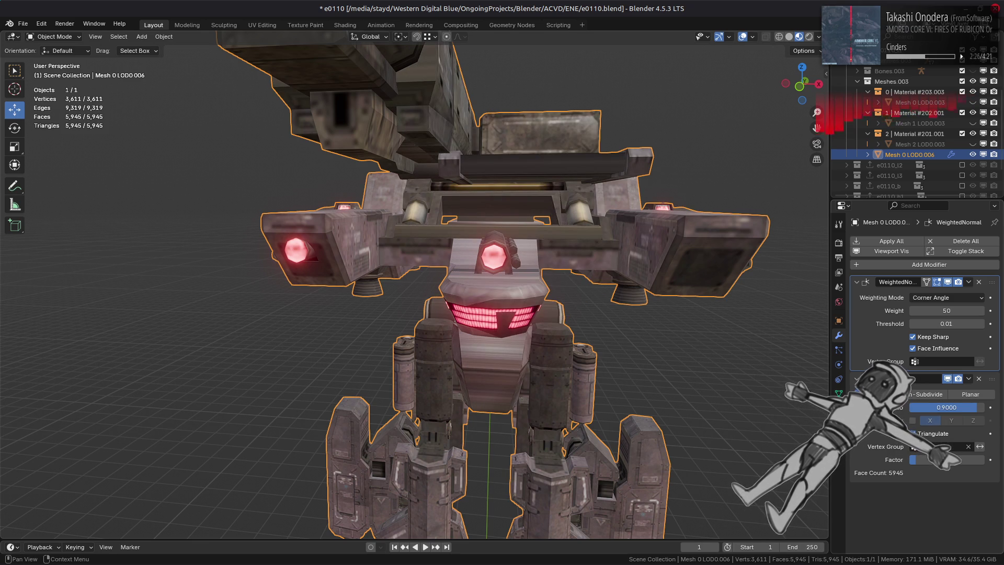
# Step: Try a duplicate Decimate limited to MirrorR with symmetry and triangulation, then remove it
pyautogui.click(969, 402)
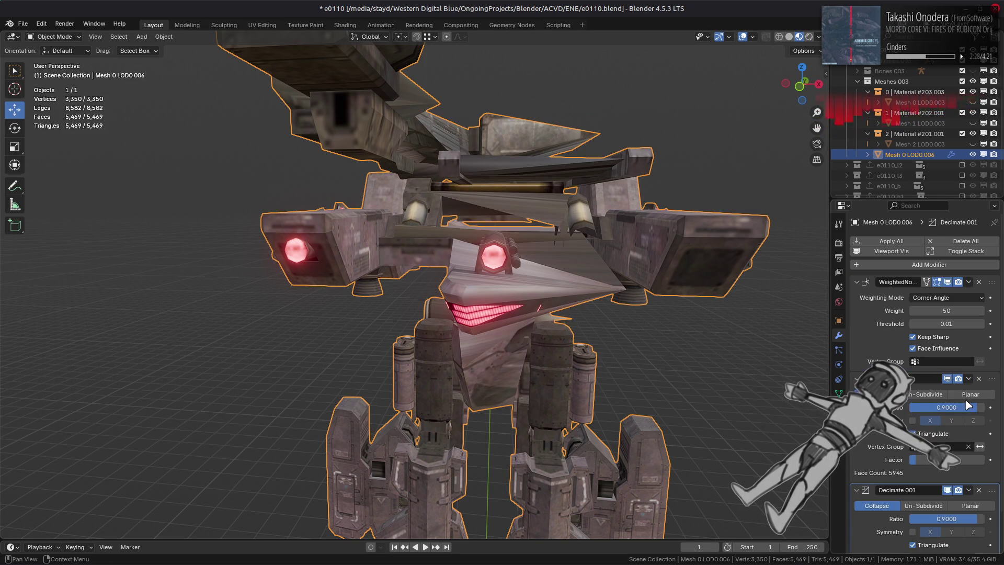
pyautogui.scroll(-2, 908, 467)
pyautogui.click(945, 513)
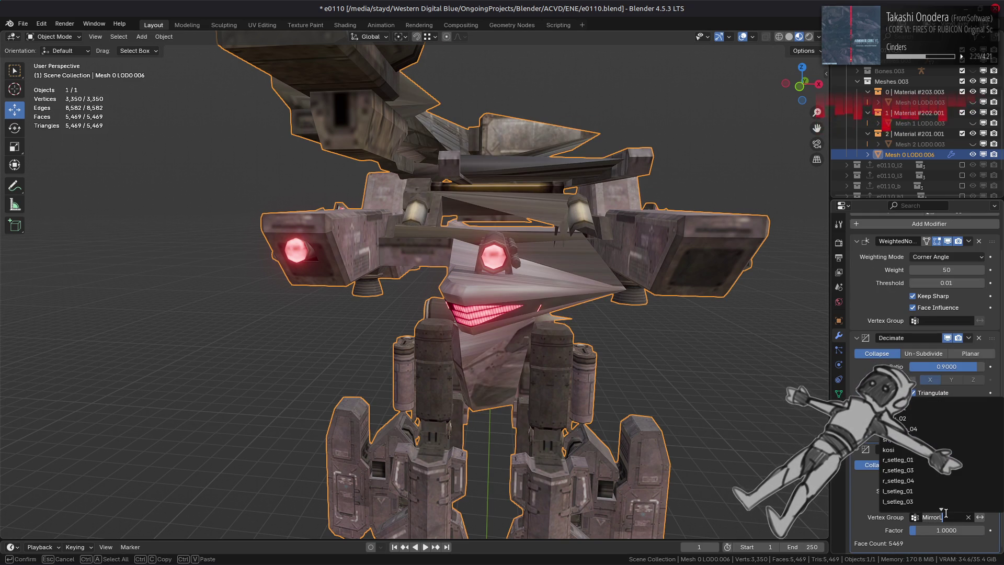
pyautogui.click(914, 418)
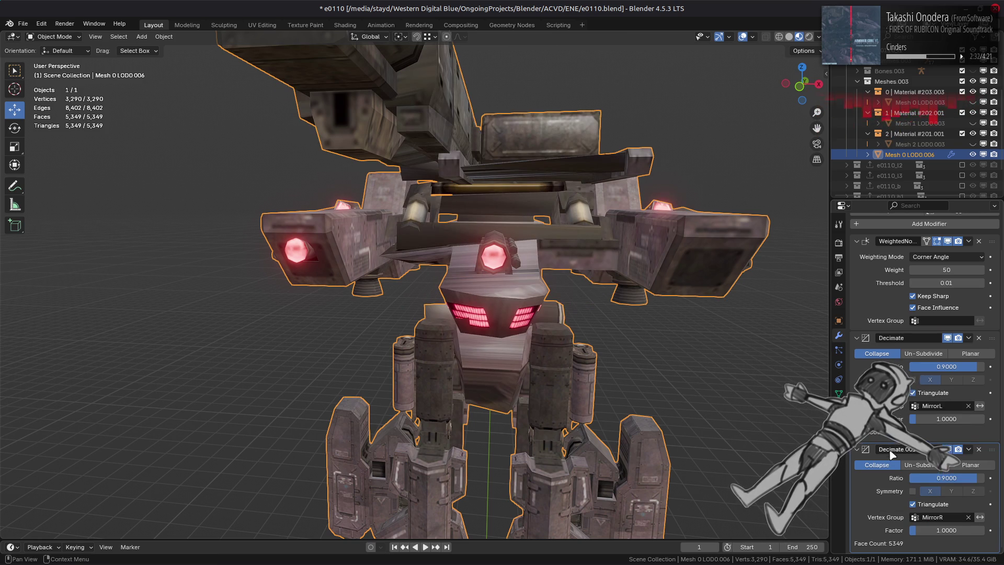
pyautogui.click(913, 492)
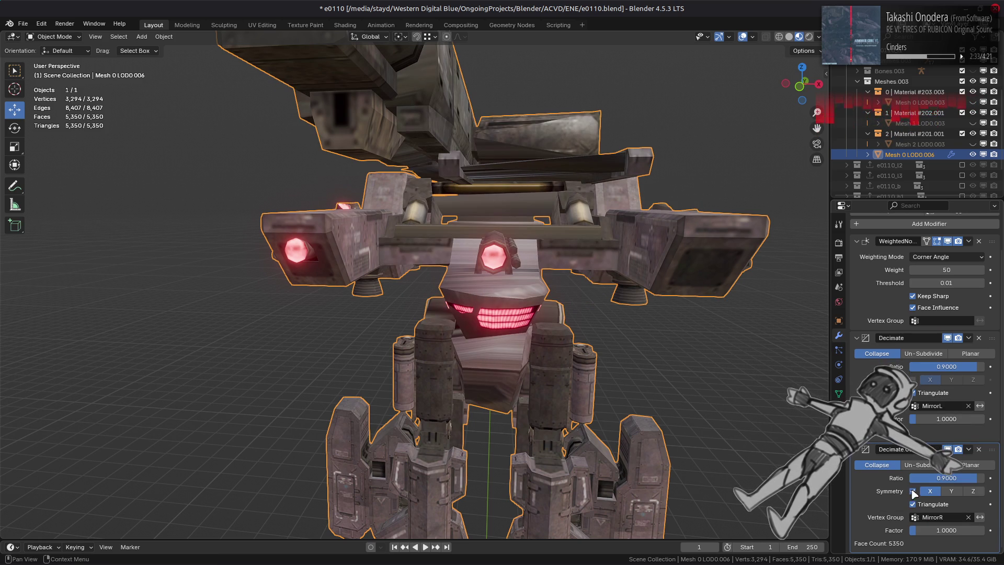
pyautogui.click(916, 395)
pyautogui.click(915, 393)
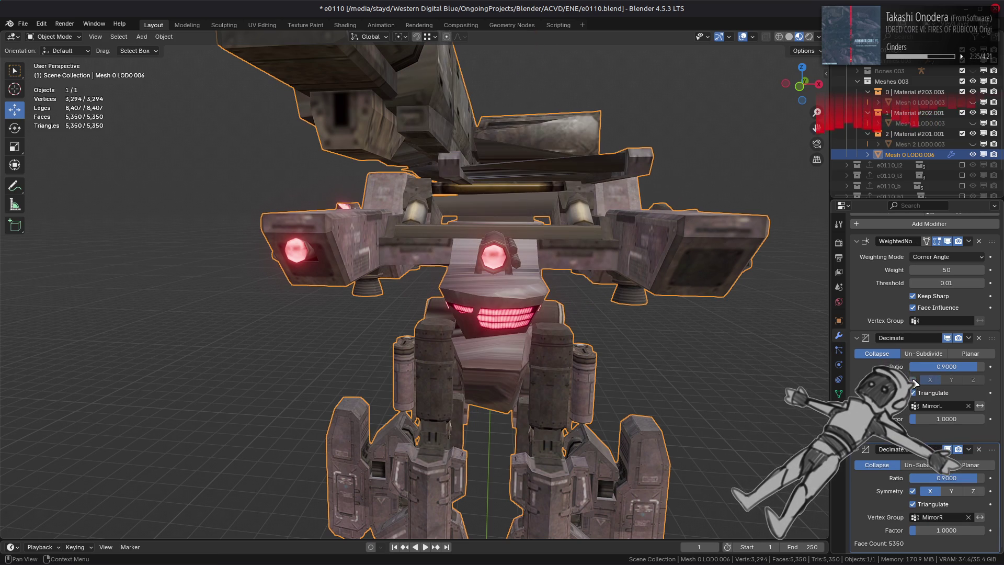
pyautogui.click(914, 491)
pyautogui.moveTo(648, 303); pyautogui.dragTo(693, 342, button='middle')
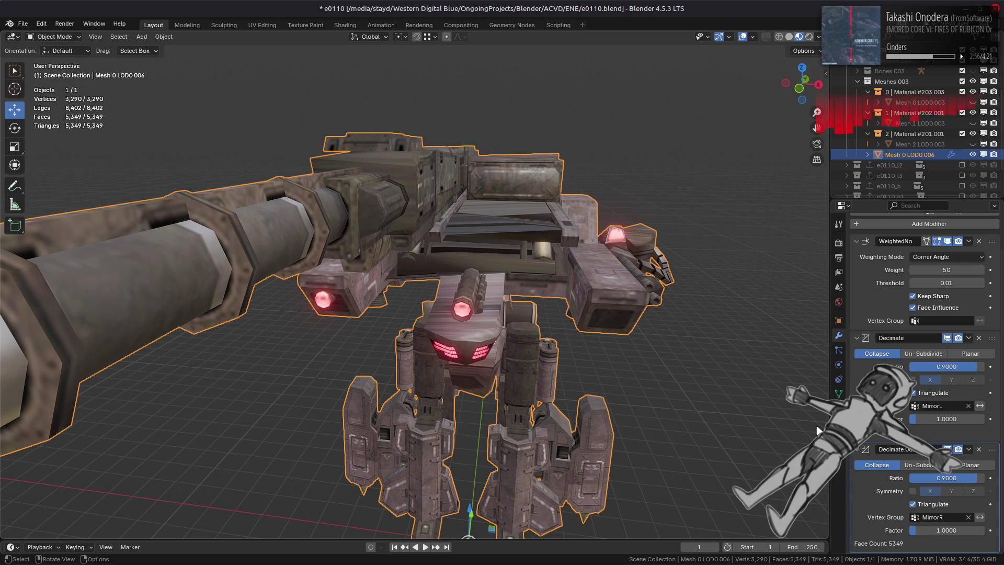
pyautogui.click(980, 449)
pyautogui.click(840, 394)
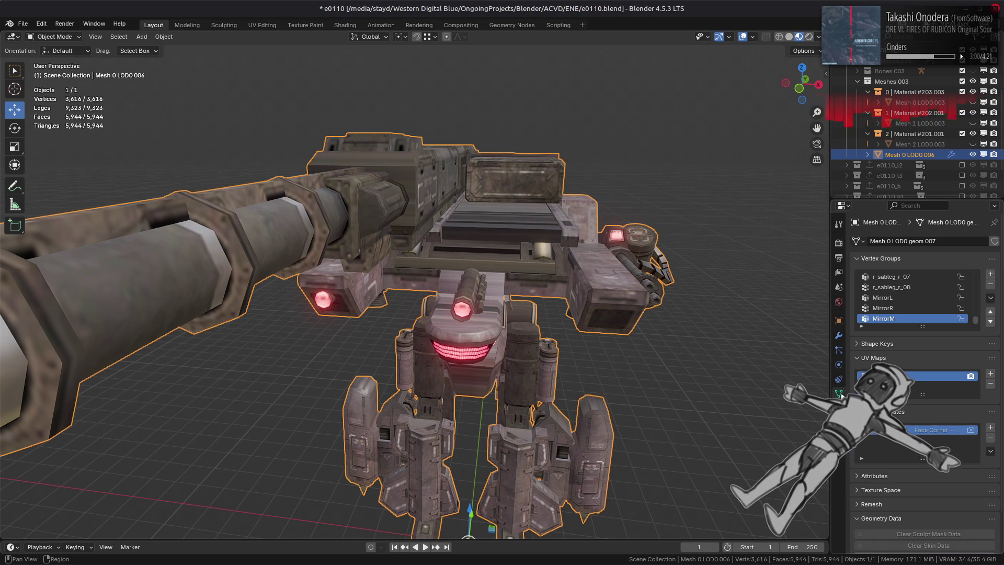
# Step: Enter Edit Mode, select the whole mesh, and deselect the MirrorR group's vertices
pyautogui.press('Tab')
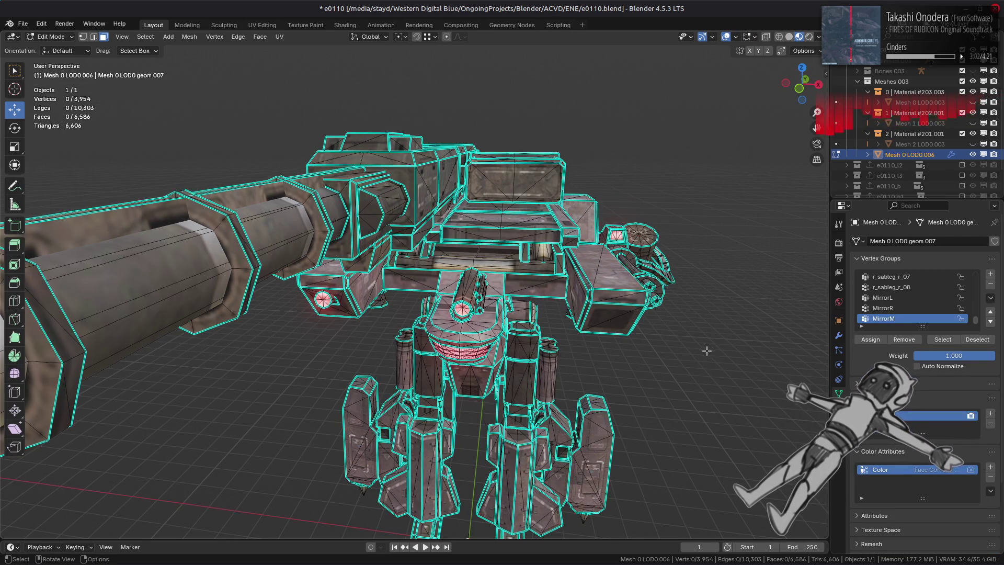
pyautogui.click(901, 299)
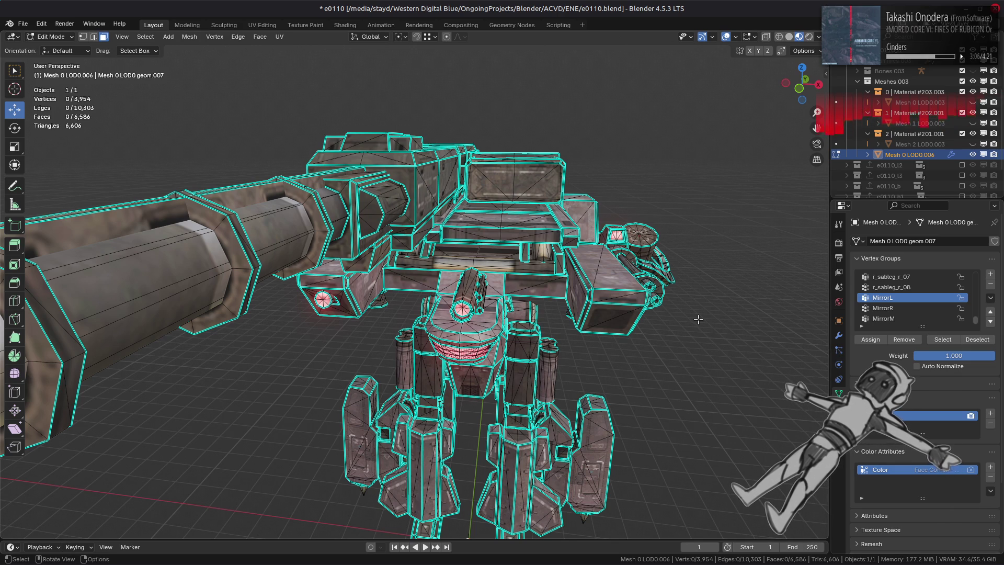
pyautogui.click(889, 318)
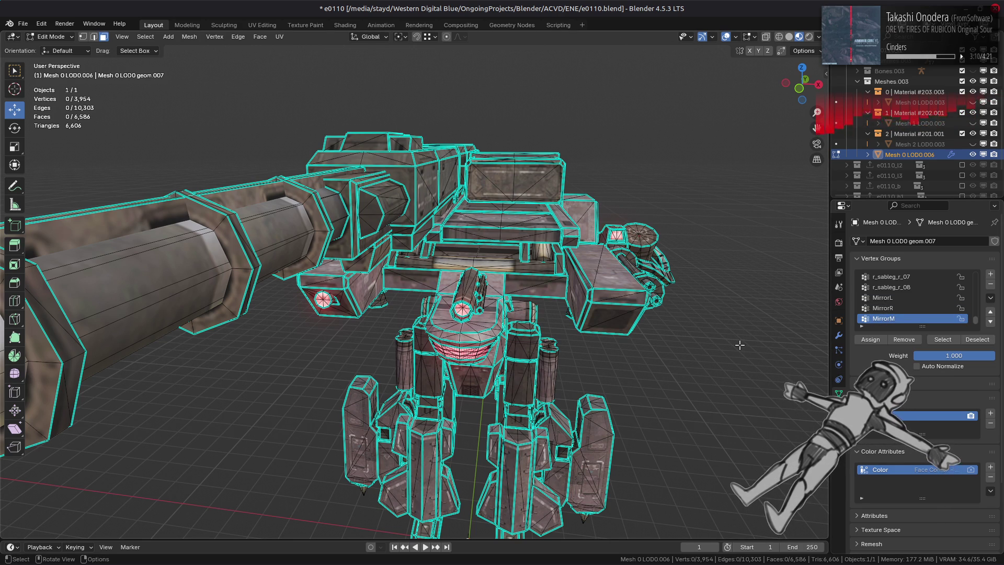
pyautogui.press('a')
pyautogui.click(889, 308)
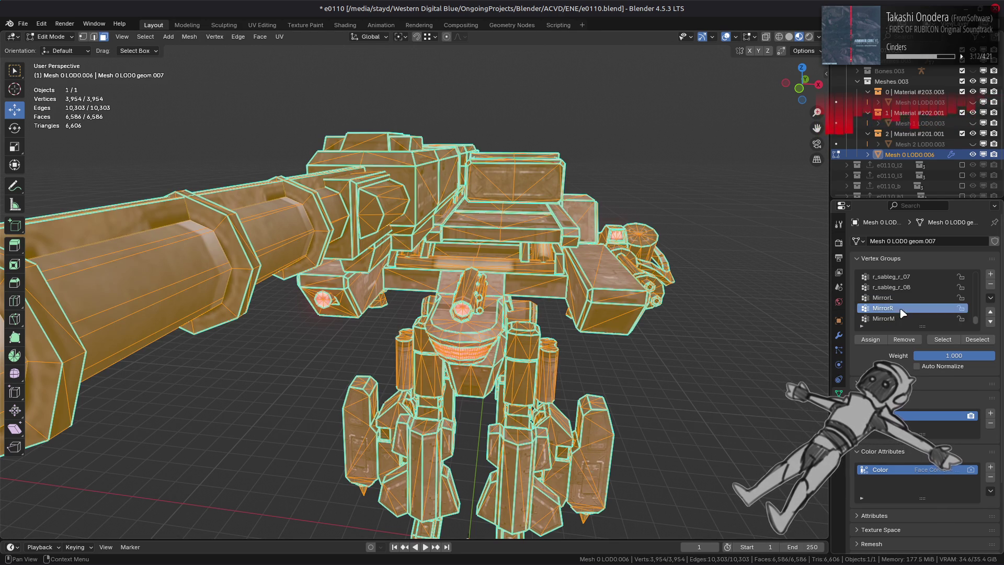
pyautogui.click(969, 340)
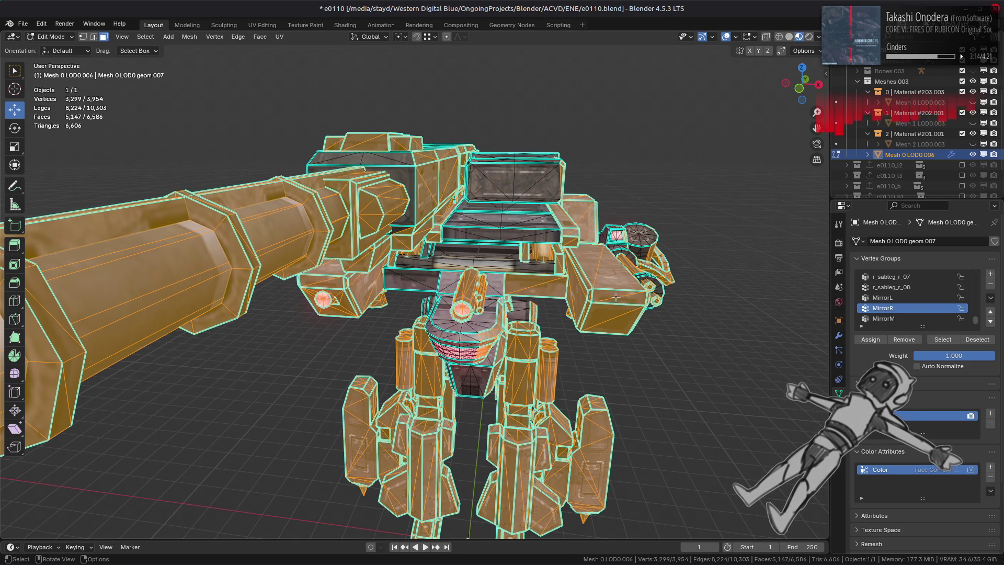
# Step: In vertex select mode, check MirrorM, then reselect all minus MirrorR again
pyautogui.press('1')
pyautogui.click(884, 318)
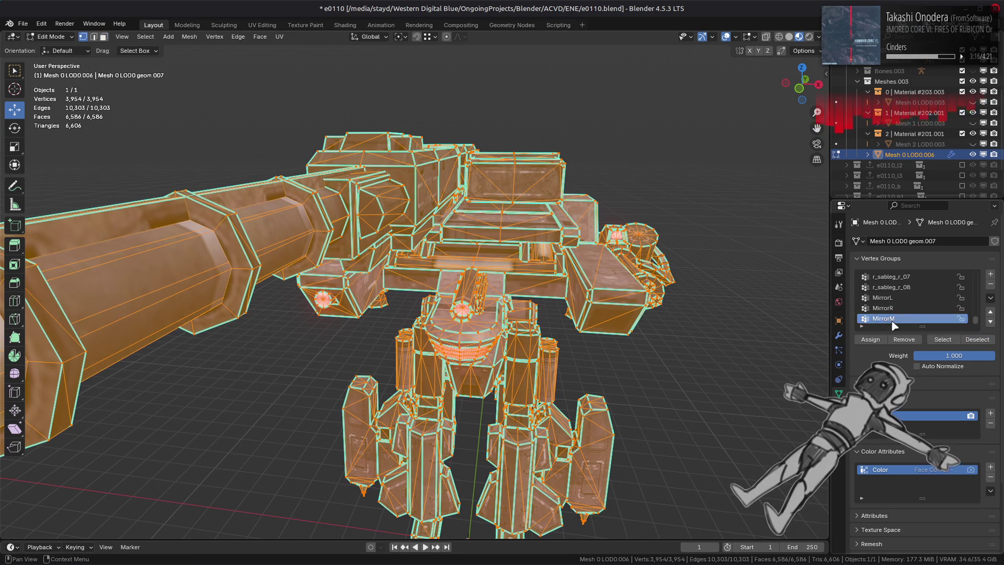
pyautogui.click(977, 340)
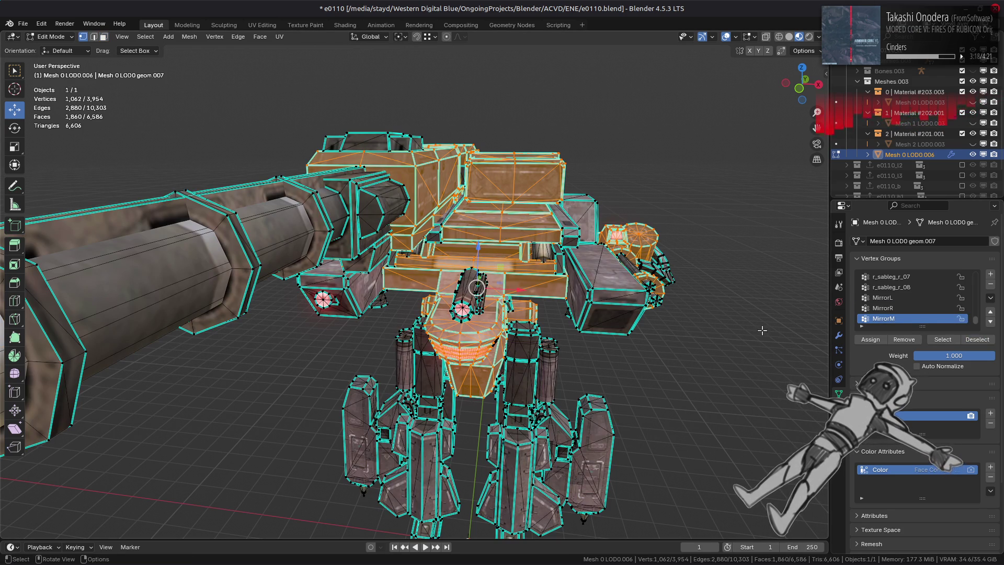
pyautogui.press('a')
pyautogui.click(884, 308)
pyautogui.click(978, 340)
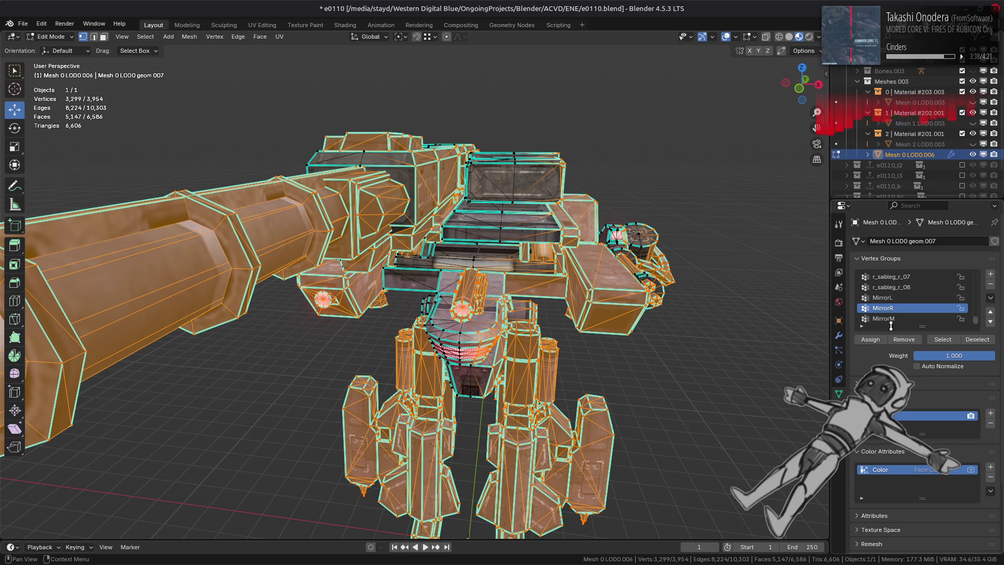
pyautogui.click(906, 319)
# Step: Add a vertex group named MirrorAck, assign all vertices to it, then deselect MirrorR
pyautogui.click(990, 273)
pyautogui.doubleClick(908, 319)
pyautogui.write('MirrorAd')
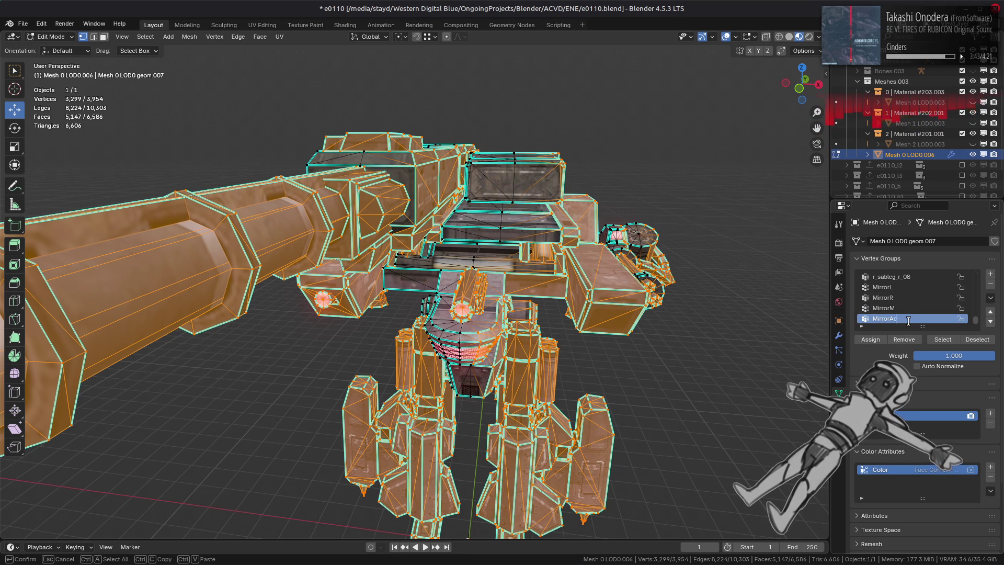
pyautogui.write('k')
pyautogui.press('Return')
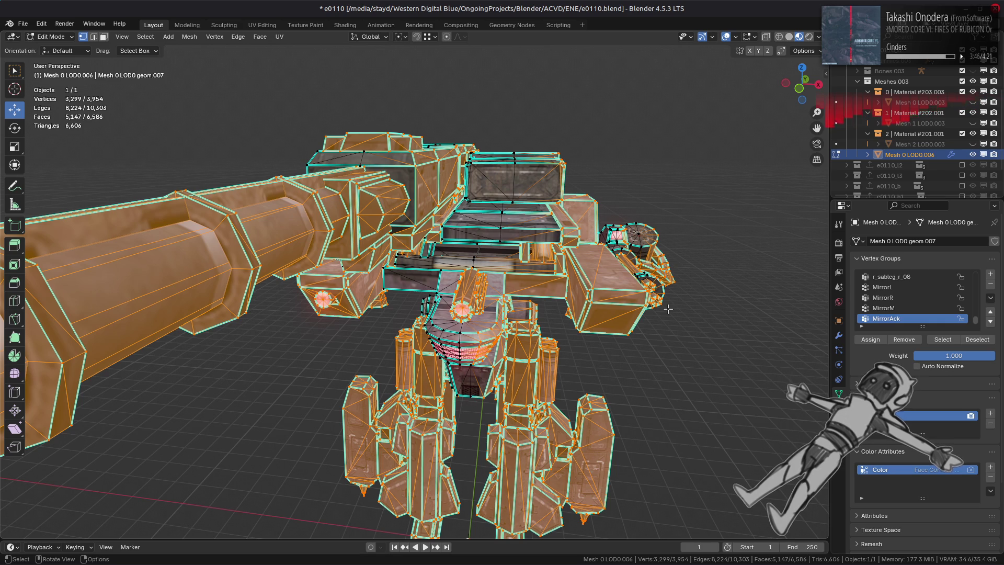
pyautogui.press('a')
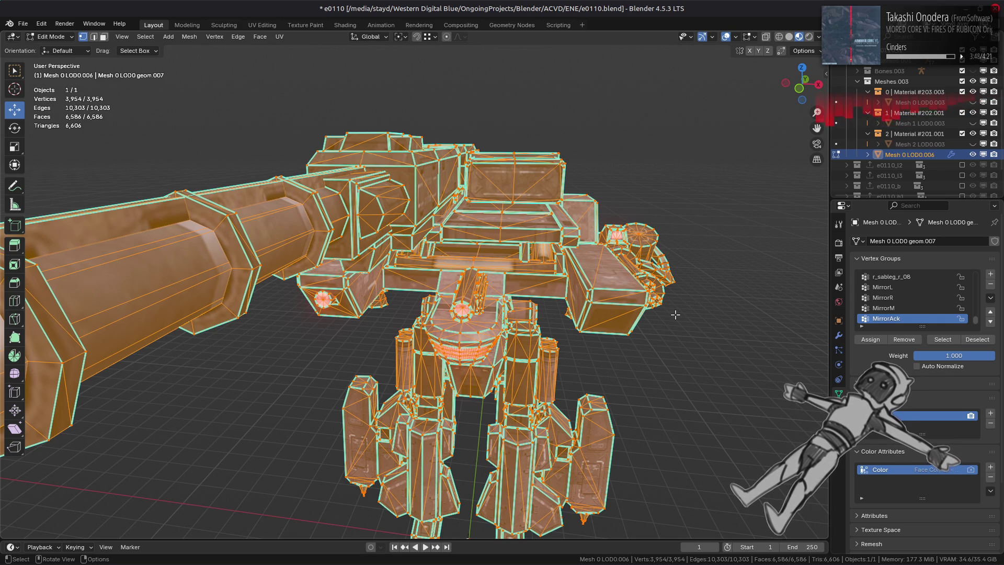
pyautogui.click(871, 340)
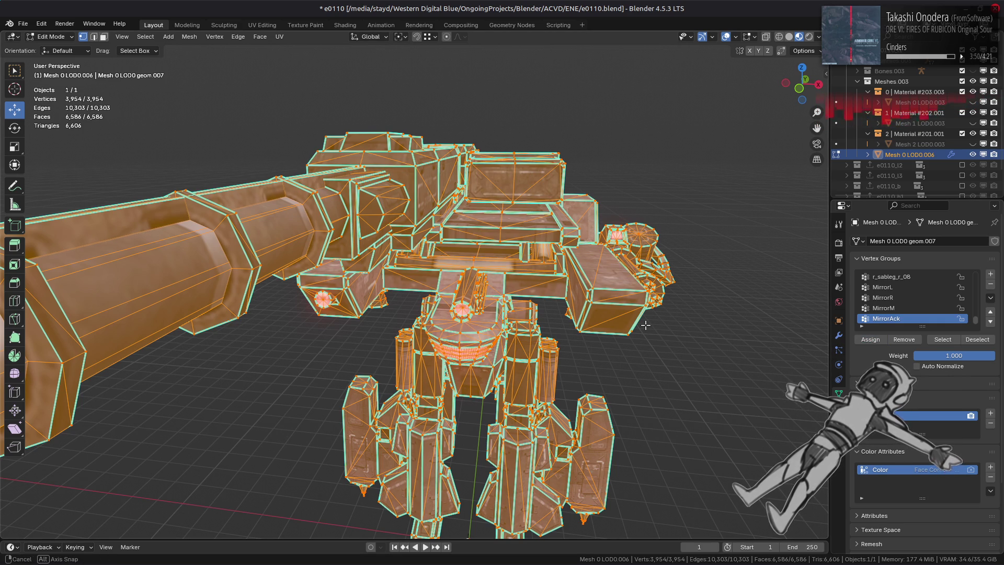
pyautogui.click(978, 340)
pyautogui.moveTo(668, 351); pyautogui.dragTo(667, 342, button='middle')
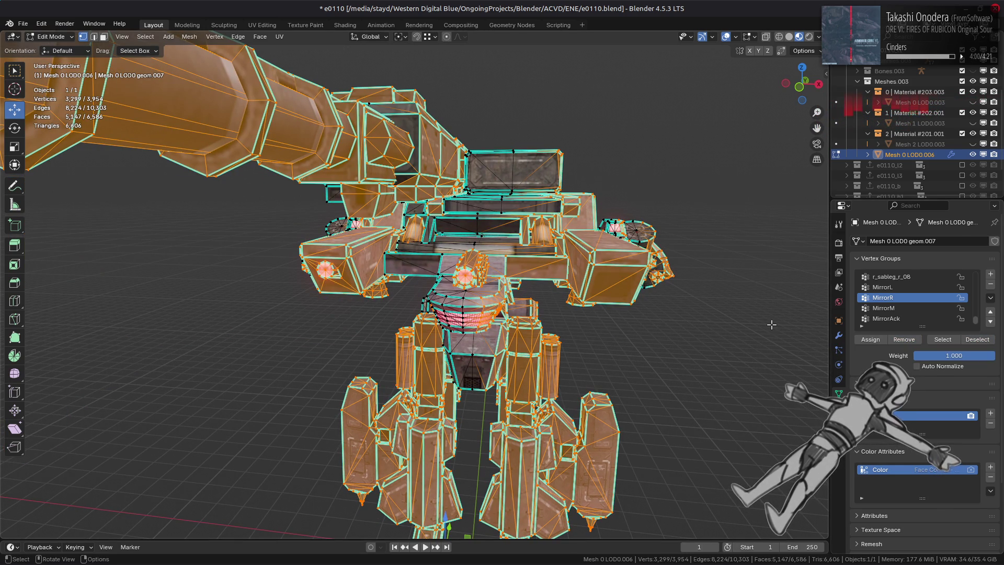
# Step: Select the whole mesh, then deselect the MirrorL and MirrorR vertex groups' vertices
pyautogui.press('a')
pyautogui.click(889, 288)
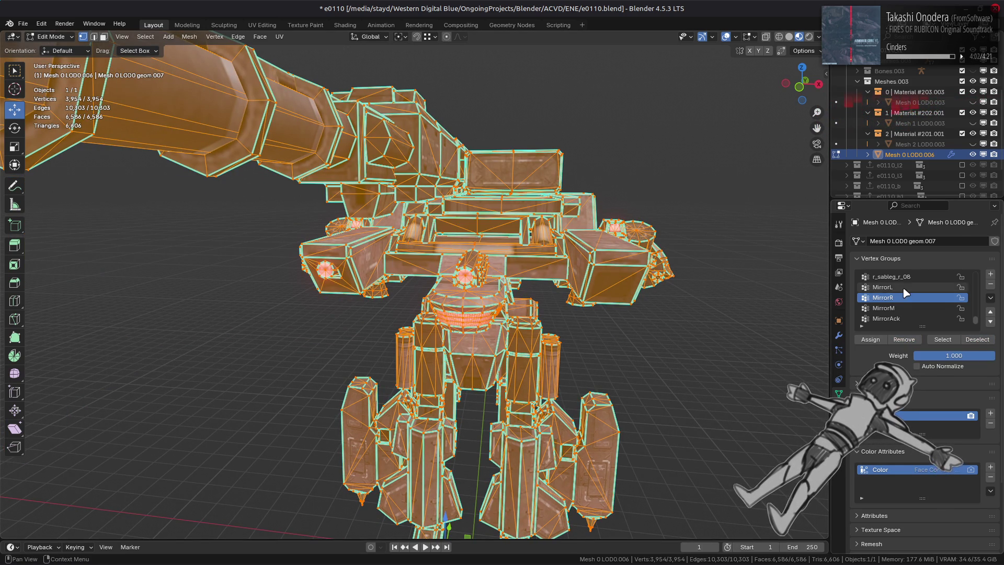
pyautogui.click(977, 339)
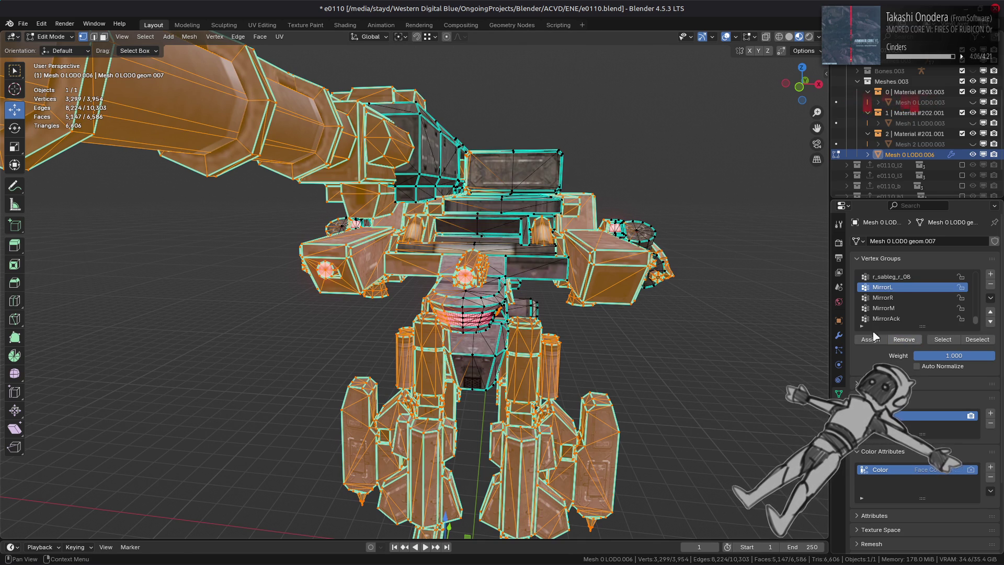
pyautogui.click(883, 298)
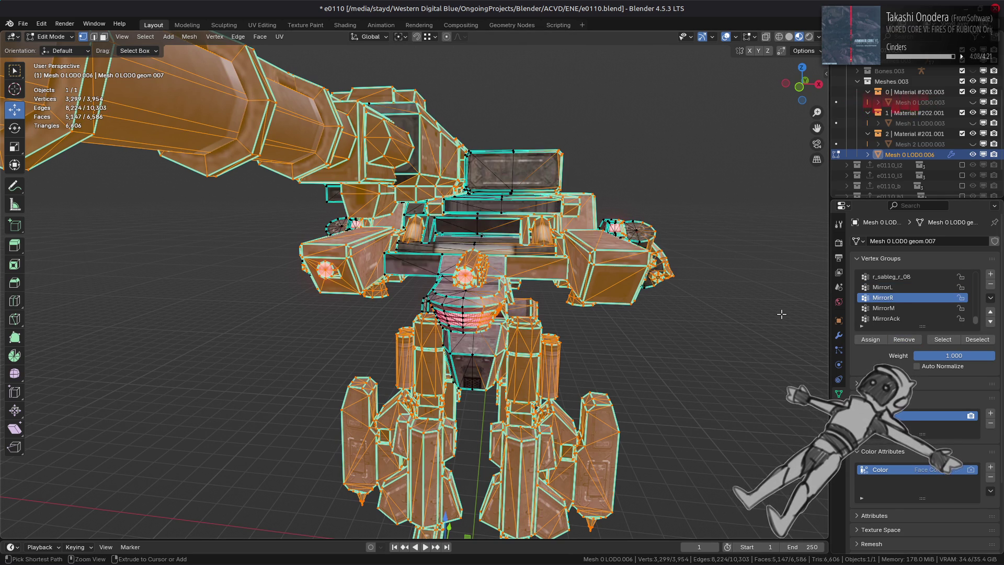
pyautogui.click(886, 318)
pyautogui.press('a')
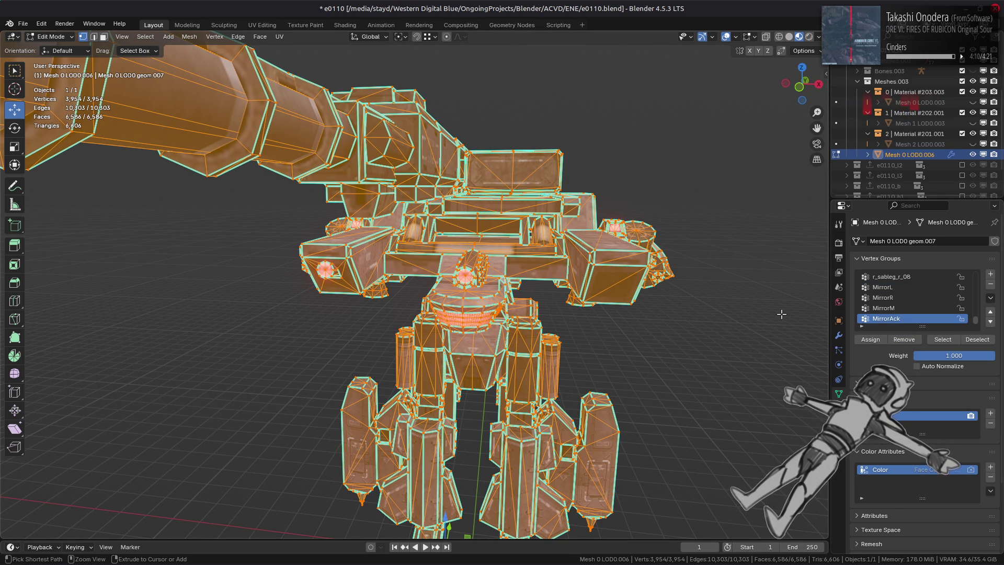
pyautogui.click(889, 298)
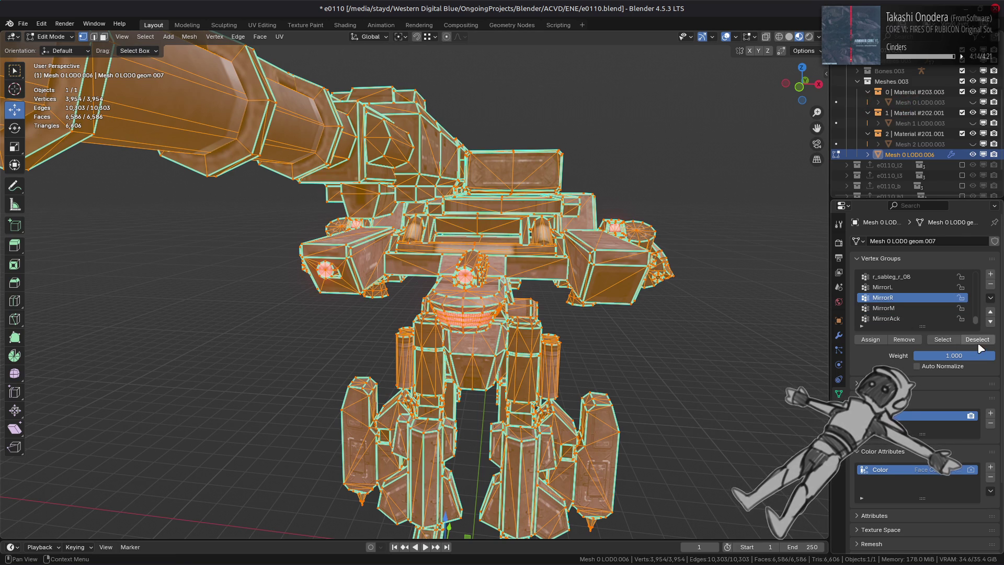
pyautogui.click(978, 341)
# Step: Clear the selection and select only the MirrorAck group's vertices
pyautogui.click(894, 321)
pyautogui.click(904, 340)
pyautogui.click(889, 287)
pyautogui.click(936, 341)
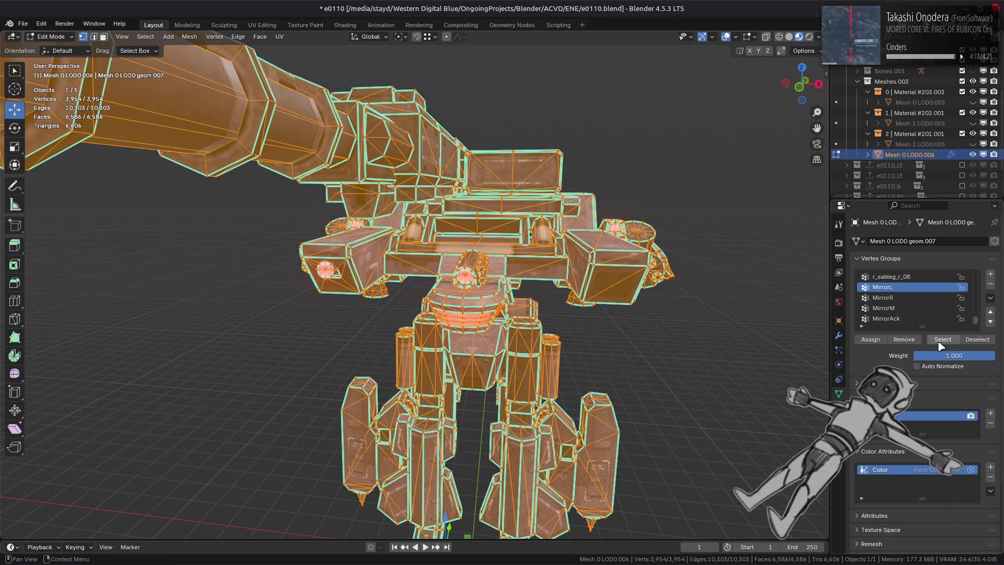
pyautogui.click(977, 340)
pyautogui.click(889, 318)
pyautogui.click(906, 340)
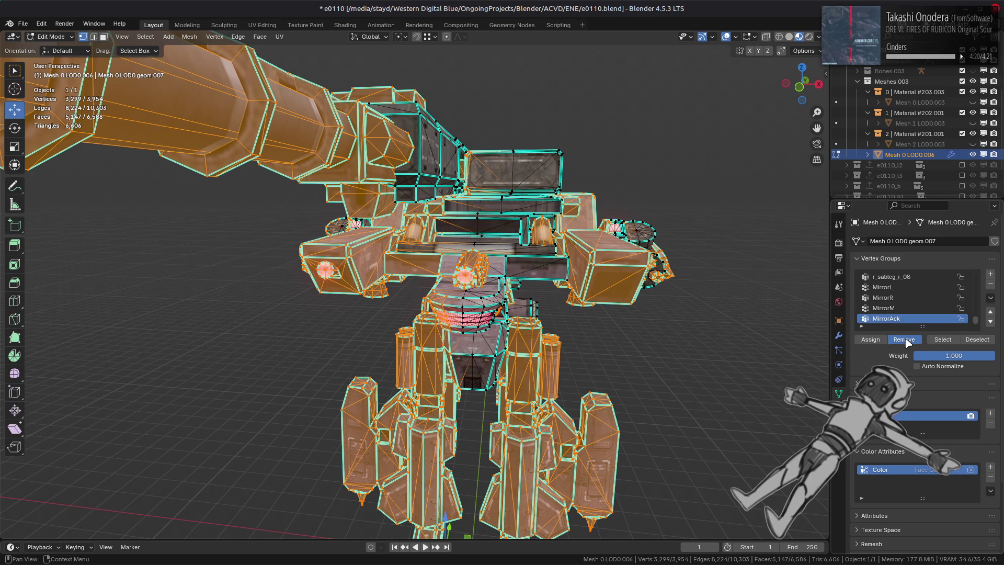
pyautogui.hotkey('alt', 'a')
pyautogui.click(943, 339)
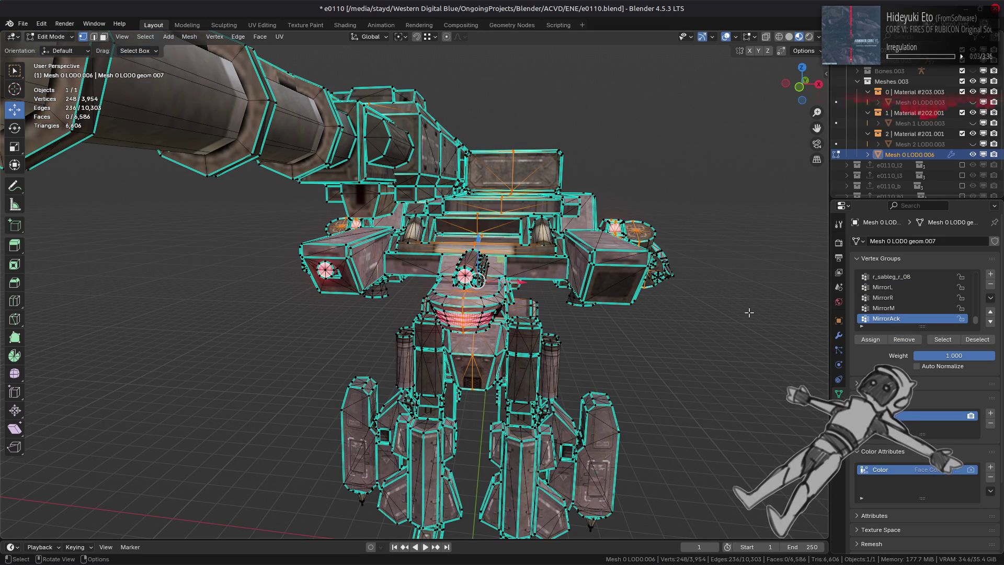
# Step: View the mech from the left, return to Object Mode and show its modifier stack
pyautogui.scroll(2, 749, 312)
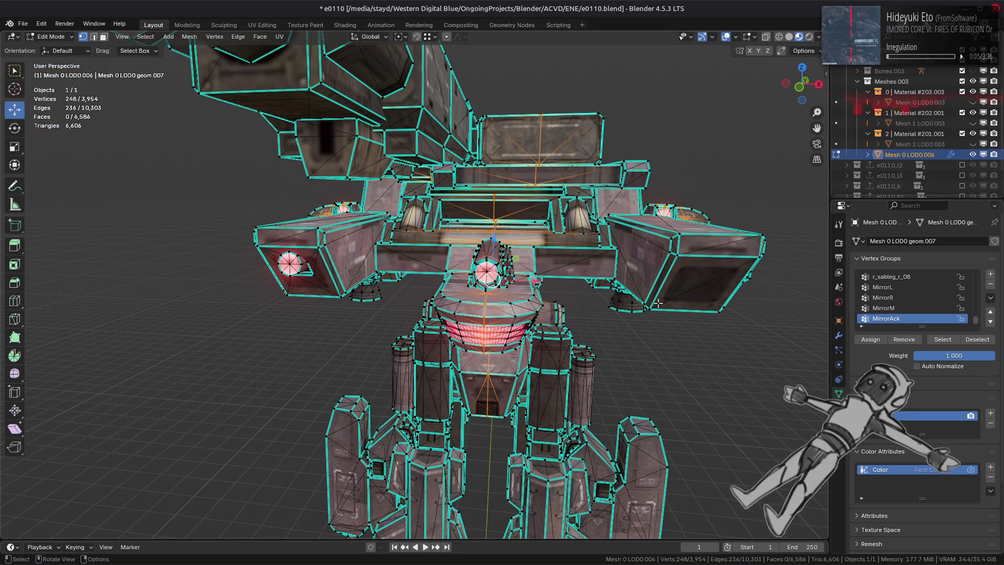
pyautogui.moveTo(658, 303); pyautogui.dragTo(651, 311, button='middle')
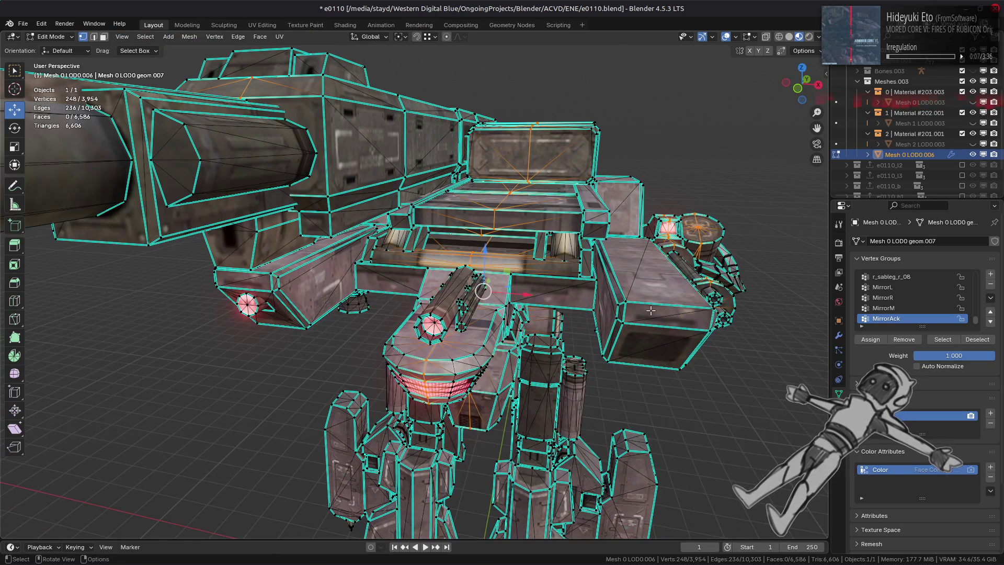
pyautogui.press('Tab')
pyautogui.click(839, 335)
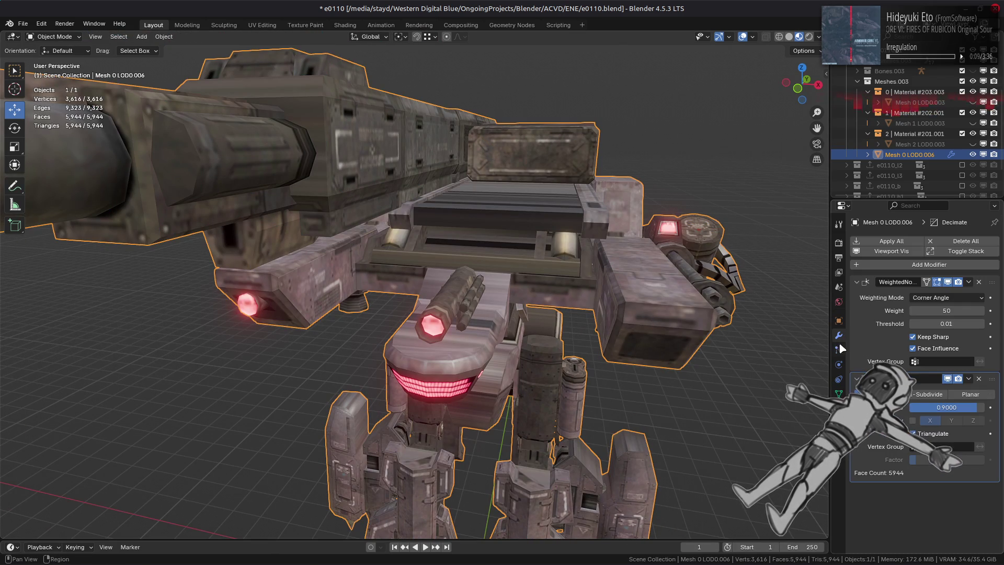
# Step: Set the Decimate ratio to 0.5, leaving the weighted-normal group unset
pyautogui.click(939, 362)
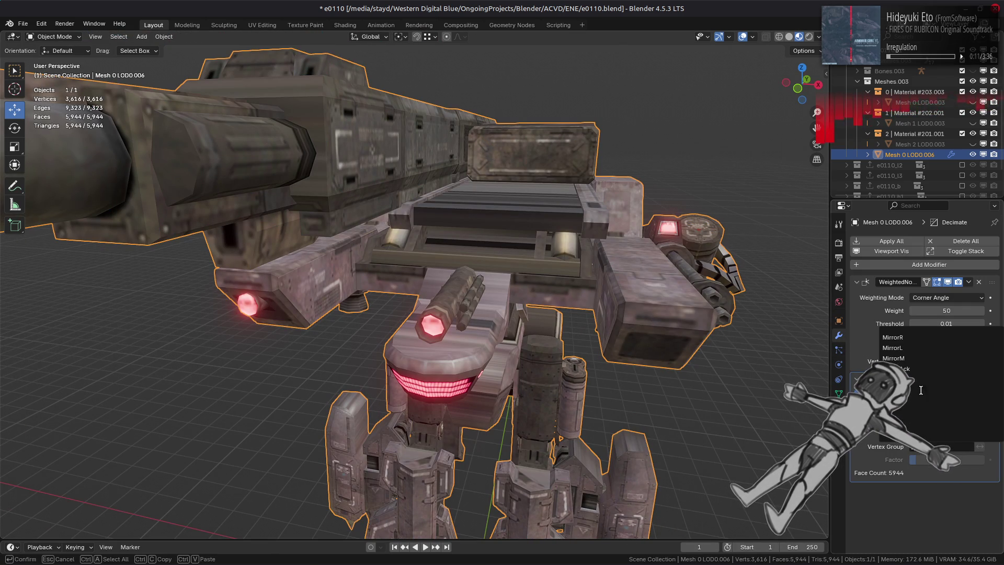
pyautogui.press('Escape')
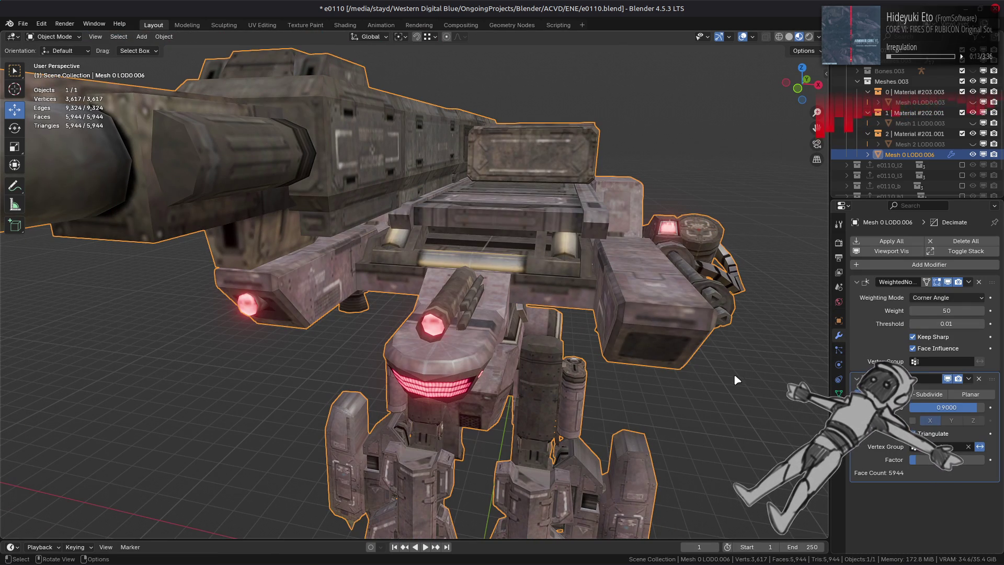
pyautogui.click(947, 407)
pyautogui.write('0.5')
pyautogui.press('Return')
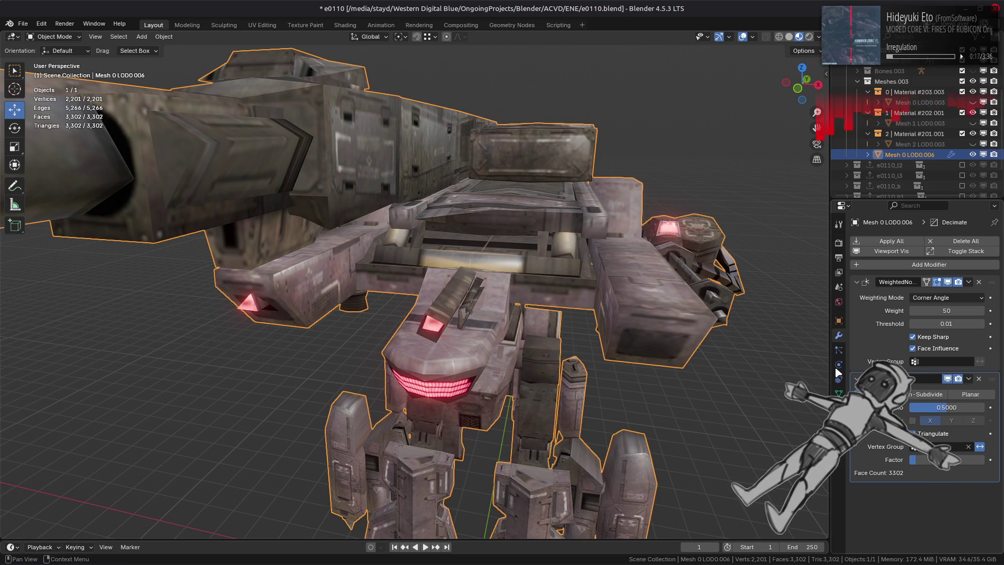
pyautogui.moveTo(700, 333); pyautogui.dragTo(706, 313, button='middle')
pyautogui.scroll(3, 702, 311)
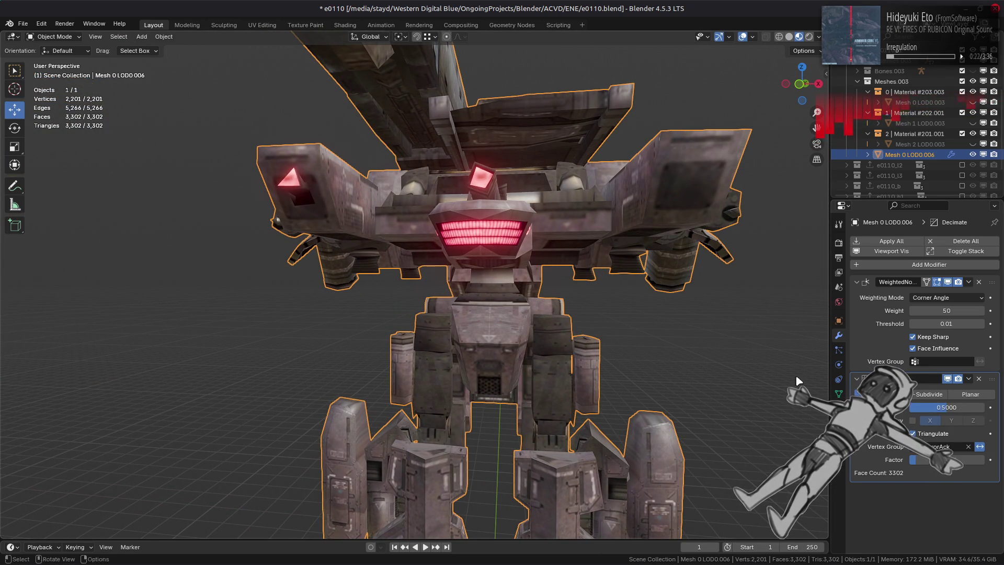
# Step: Compare decimation with Symmetry on and off from several angles, leaving Symmetry off
pyautogui.click(914, 422)
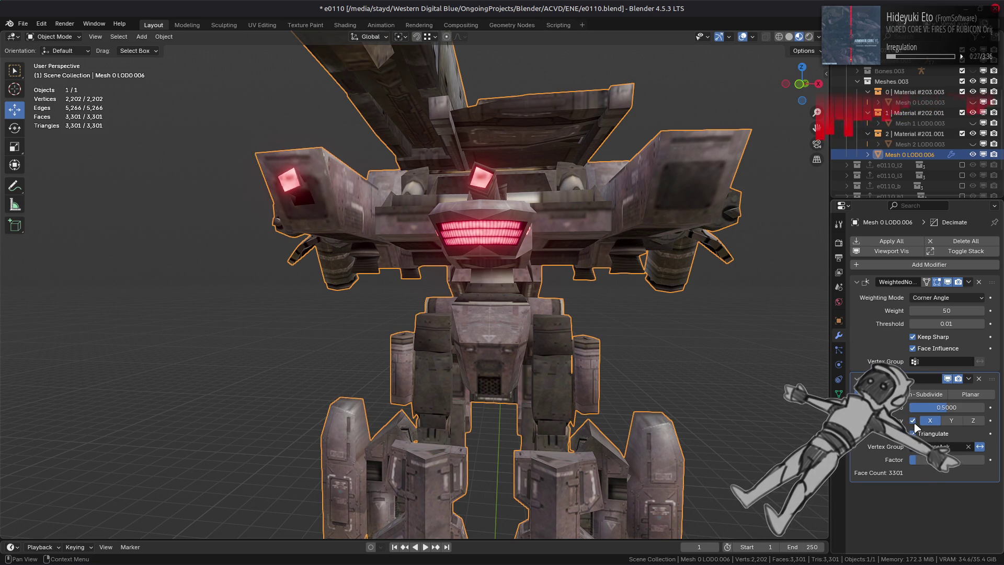
pyautogui.moveTo(751, 363); pyautogui.dragTo(675, 385, button='middle')
pyautogui.click(913, 421)
pyautogui.scroll(4, 736, 366)
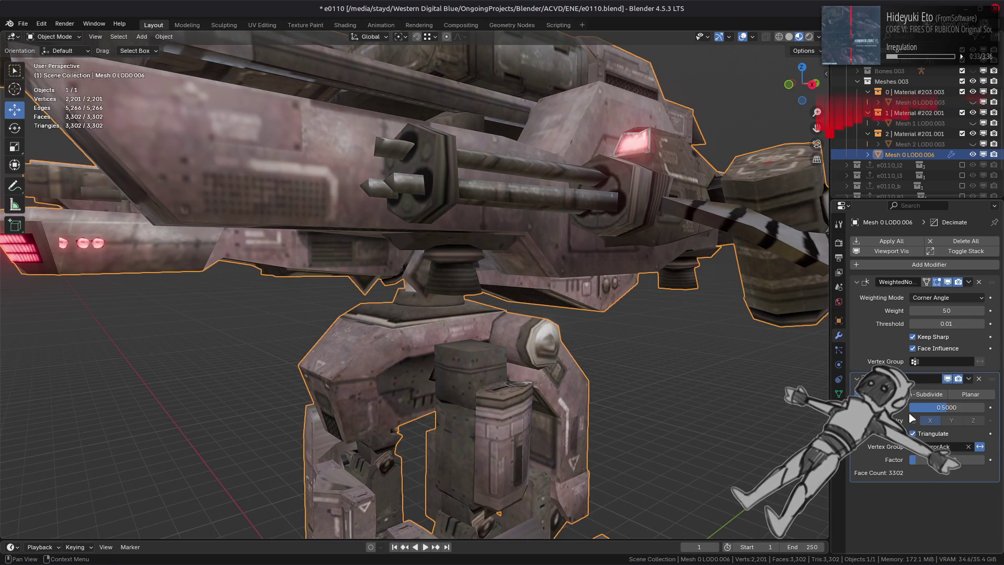
pyautogui.click(912, 421)
pyautogui.moveTo(703, 361); pyautogui.dragTo(667, 359, button='middle')
pyautogui.click(915, 421)
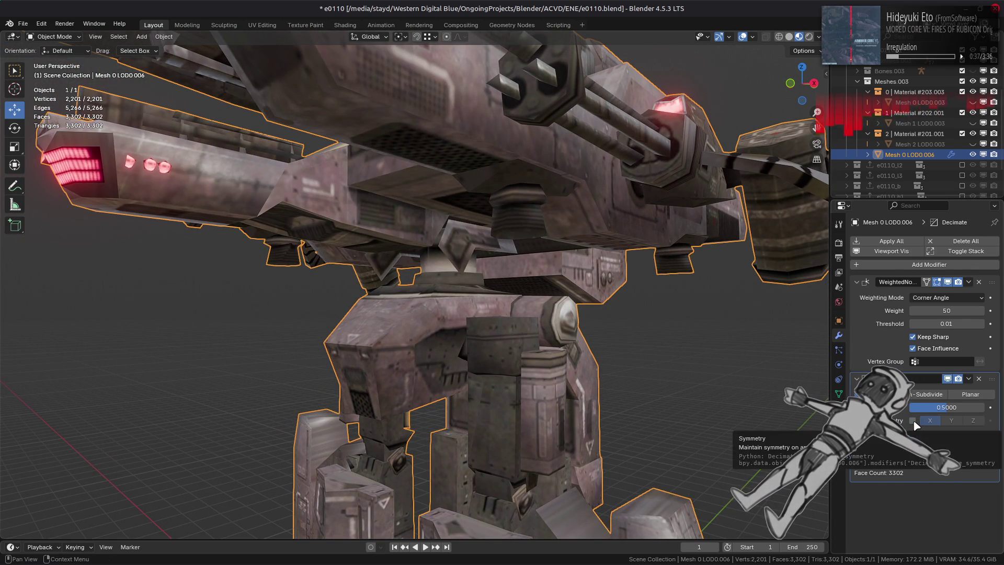
pyautogui.click(913, 421)
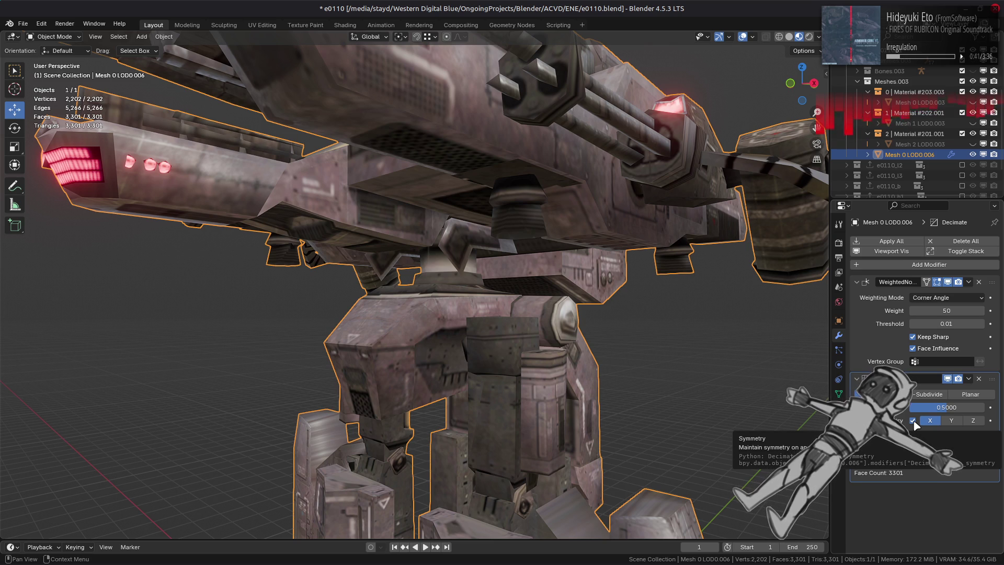
pyautogui.click(914, 422)
# Step: In Edit Mode face selection, pick four stray faces on the mech
pyautogui.press('Tab')
pyautogui.press('3')
pyautogui.click(555, 208)
pyautogui.moveTo(555, 208)
pyautogui.mouseDown(button='middle')
pyautogui.moveTo(434, 153)
pyautogui.moveTo(442, 200)
pyautogui.moveTo(532, 89)
pyautogui.mouseUp(button='middle')
pyautogui.keyDown('shift'); pyautogui.click(433, 153); pyautogui.keyUp('shift')
pyautogui.keyDown('shift'); pyautogui.click(443, 202); pyautogui.keyUp('shift')
pyautogui.keyDown('shift'); pyautogui.click(533, 87); pyautogui.keyUp('shift')
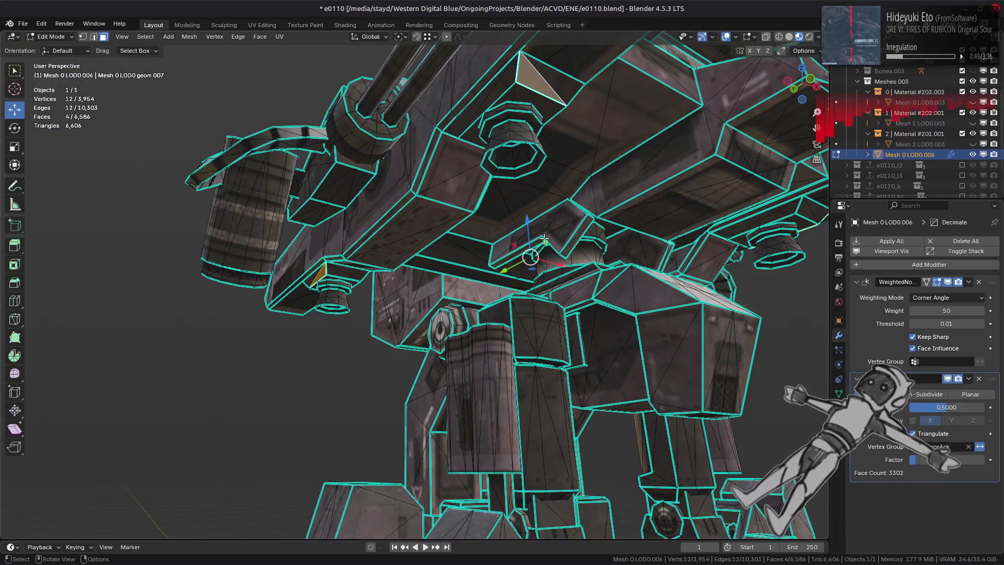
# Step: Delete the faces linked to the picked stray faces, then deselect the mech in Object Mode
pyautogui.hotkey('ctrl', 'l')
pyautogui.rightClick(521, 320)
pyautogui.click(568, 358)
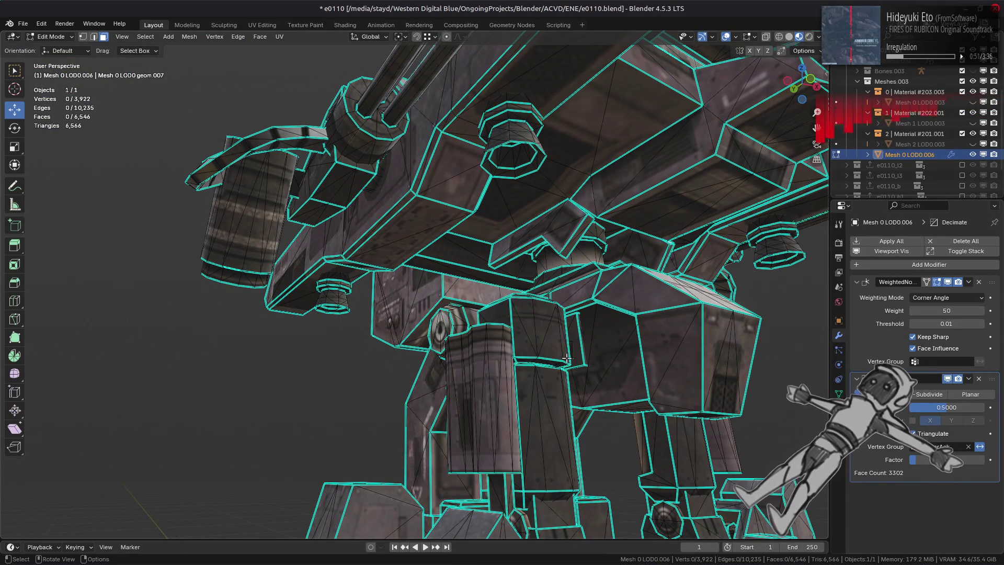
pyautogui.moveTo(567, 359)
pyautogui.mouseDown(button='middle')
pyautogui.moveTo(531, 388)
pyautogui.moveTo(550, 365)
pyautogui.moveTo(520, 309)
pyautogui.mouseUp(button='middle')
pyautogui.press('Tab')
pyautogui.hotkey('alt', 'a')
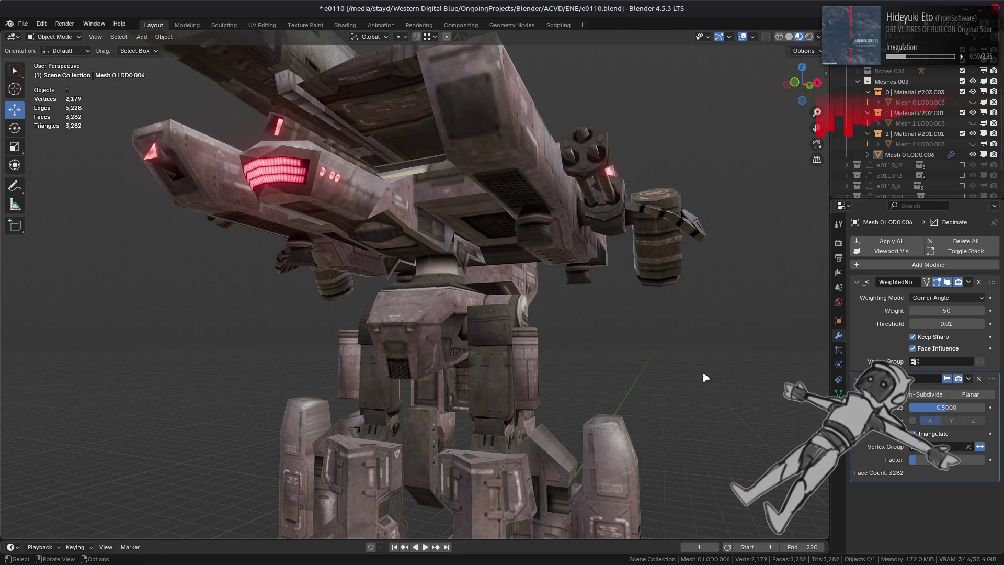
# Step: Enter 2/3 as the Decimate ratio (0.6667), giving 4,377 faces
pyautogui.click(957, 407)
pyautogui.write('.667')
pyautogui.press('BackSpace')
pyautogui.press('BackSpace')
pyautogui.press('BackSpace')
pyautogui.write('2/')
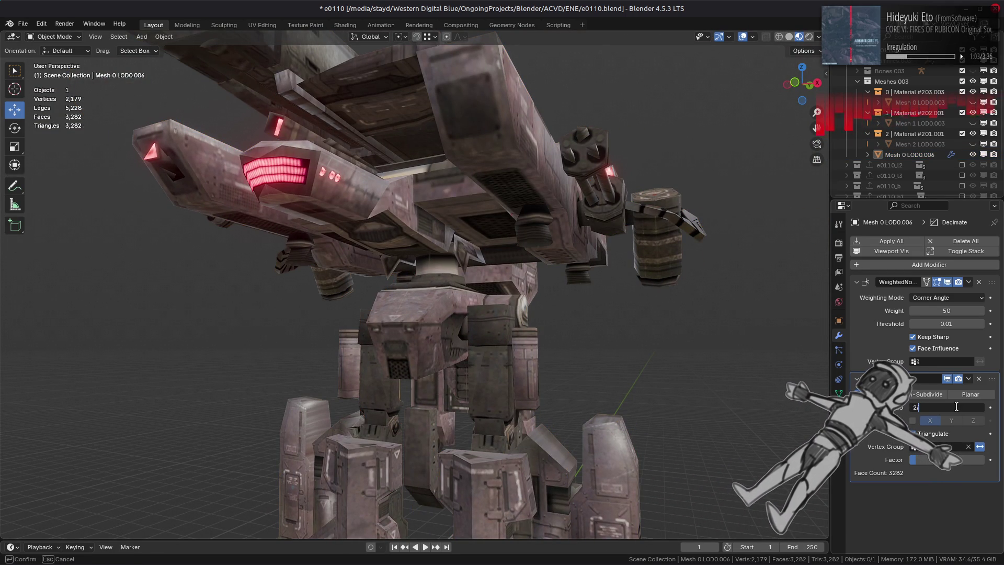
pyautogui.write('3')
pyautogui.press('Return')
pyautogui.moveTo(651, 280)
pyautogui.mouseDown(button='middle')
pyautogui.moveTo(645, 275)
pyautogui.moveTo(649, 307)
pyautogui.mouseUp(button='middle')
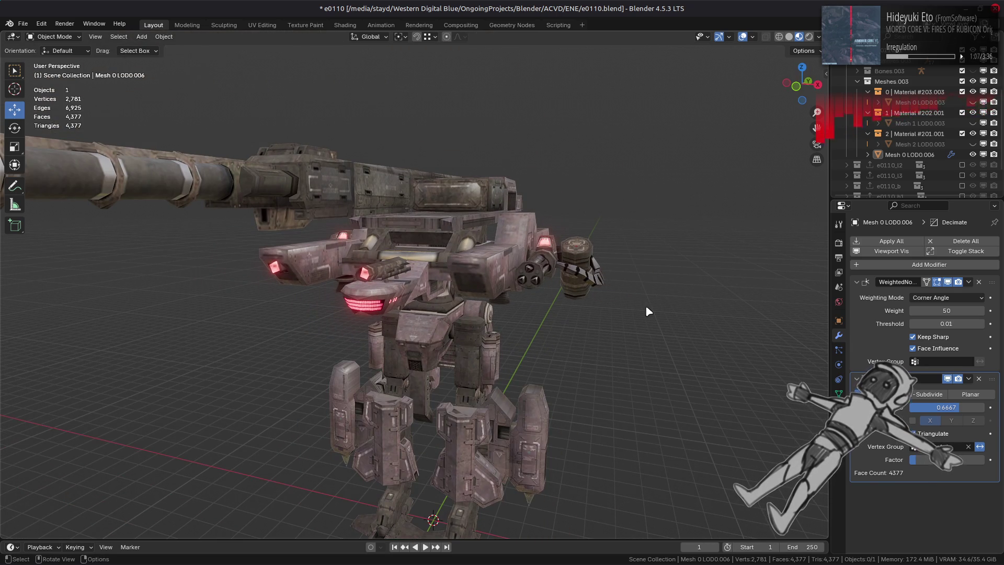
pyautogui.scroll(10, 601, 302)
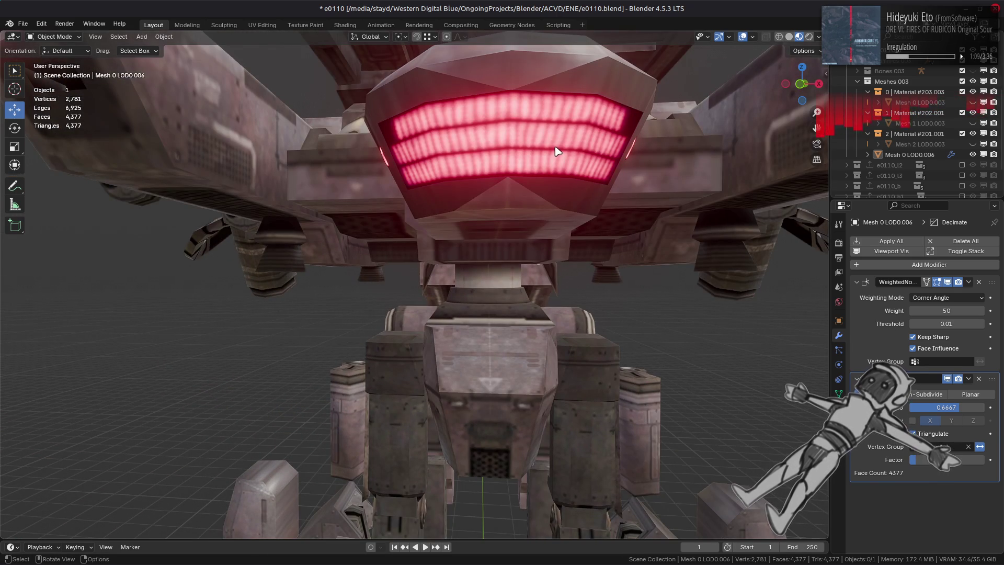
pyautogui.click(558, 153)
pyautogui.press('Tab')
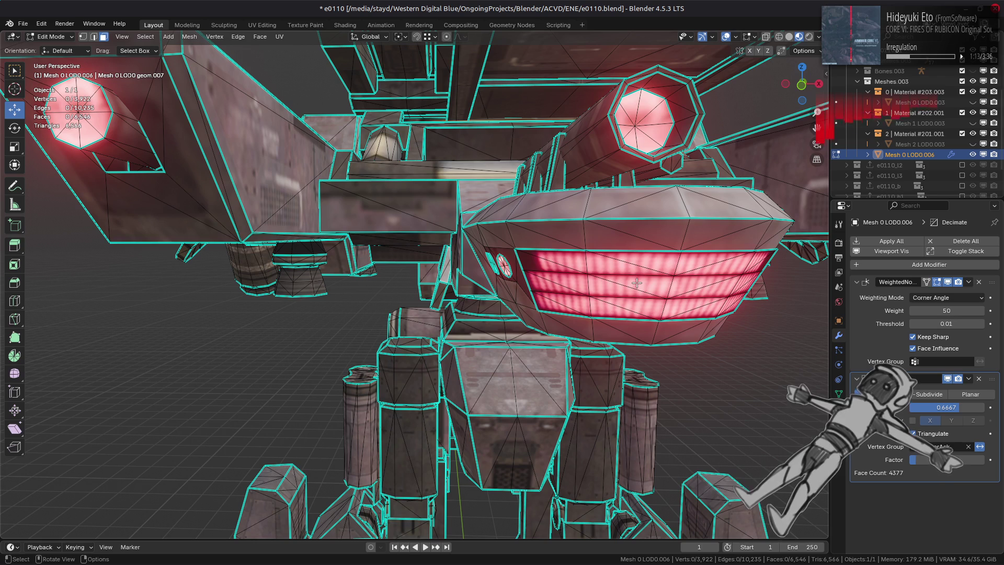
pyautogui.press('Tab')
pyautogui.moveTo(609, 279)
pyautogui.mouseDown(button='middle')
pyautogui.moveTo(623, 286)
pyautogui.moveTo(567, 283)
pyautogui.mouseUp(button='middle')
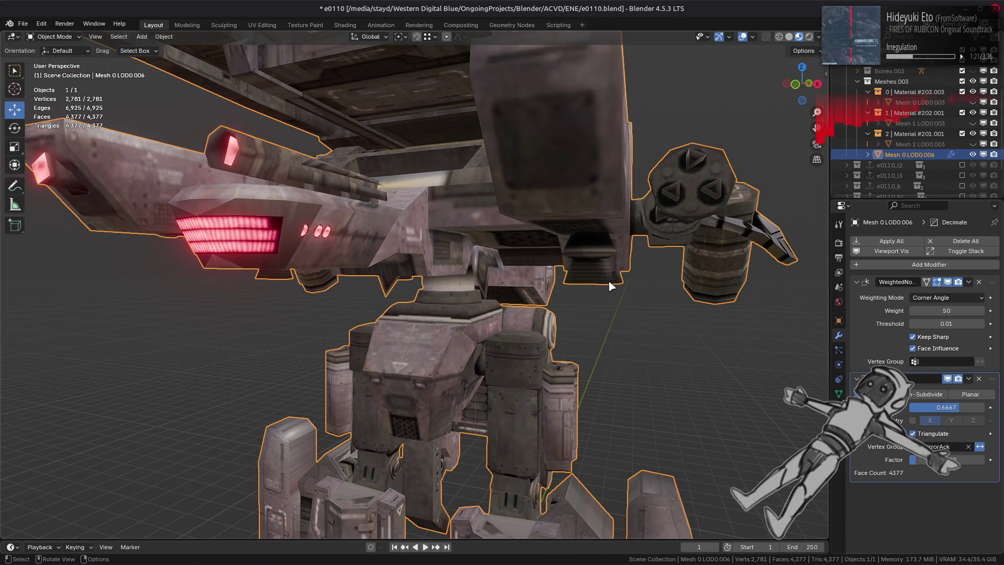
pyautogui.click(948, 379)
pyautogui.click(948, 379)
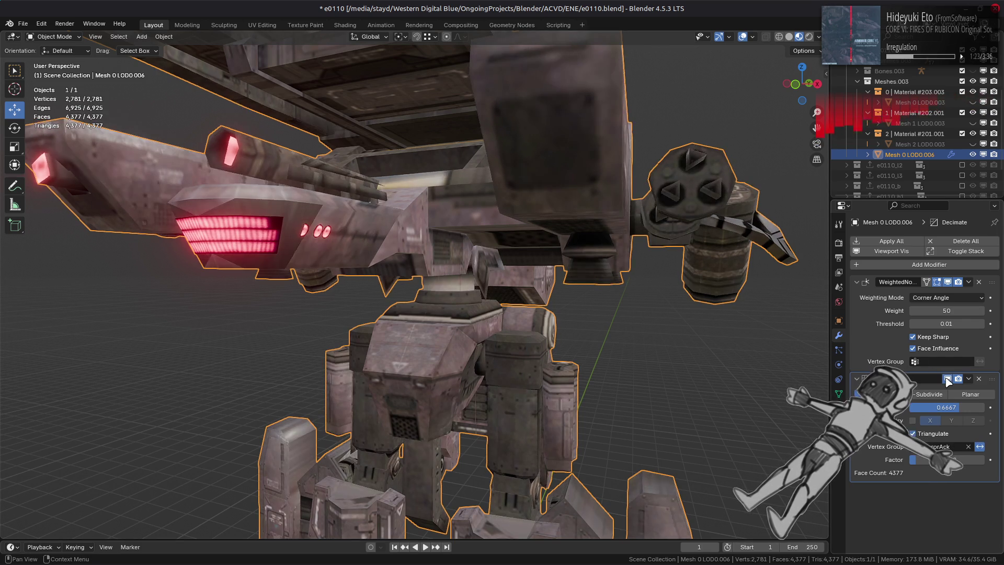
# Step: Toggle the Decimate modifier's viewport display repeatedly, ending with decimation shown
pyautogui.click(947, 379)
pyautogui.click(948, 379)
pyautogui.click(948, 379)
pyautogui.click(948, 379)
pyautogui.click(947, 379)
pyautogui.click(947, 379)
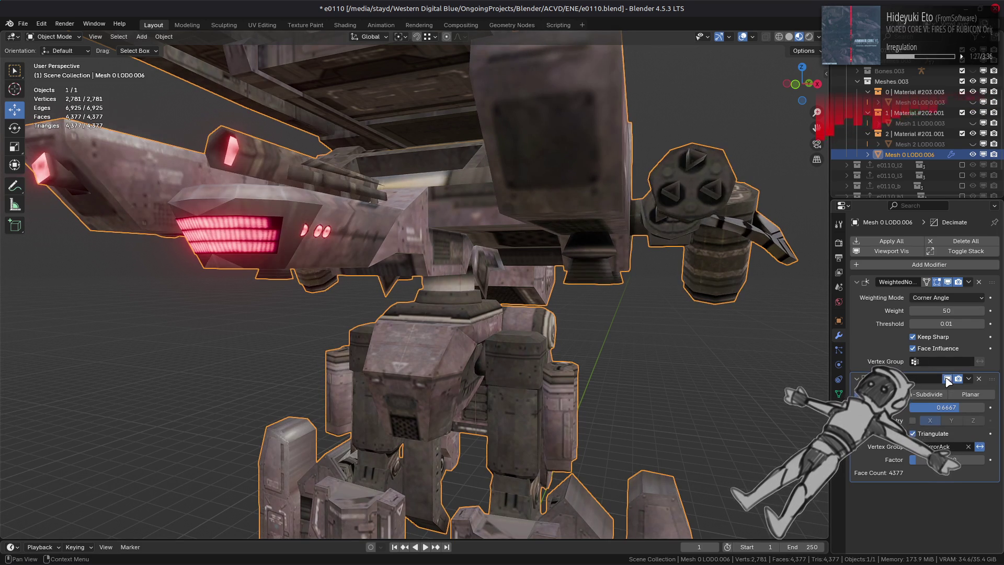
pyautogui.click(948, 379)
pyautogui.click(948, 379)
pyautogui.click(948, 379)
pyautogui.click(948, 379)
pyautogui.click(948, 379)
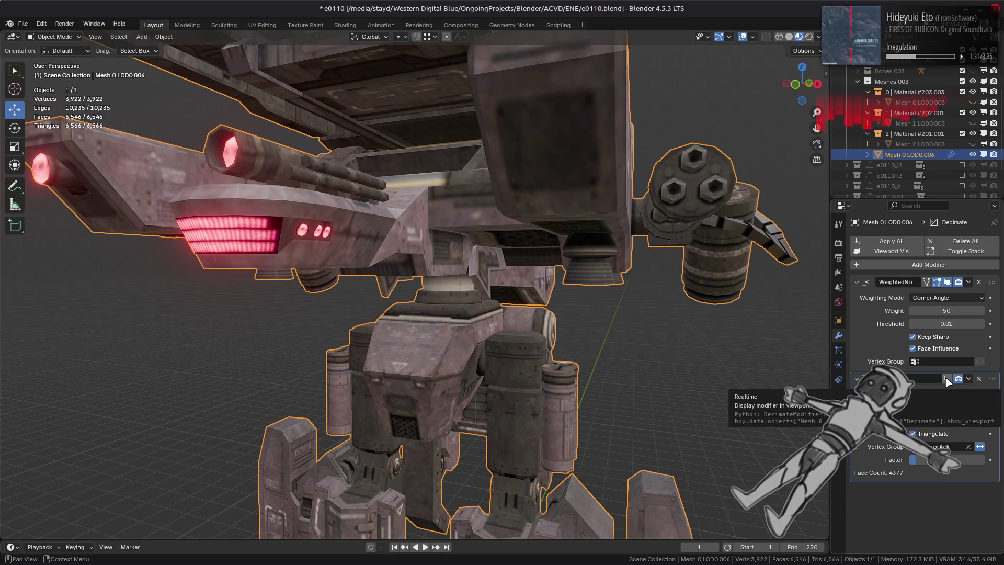
pyautogui.click(948, 378)
pyautogui.click(948, 379)
pyautogui.click(948, 379)
# Step: Show the mesh's vertex groups in Object Data properties and view the legs
pyautogui.moveTo(824, 397); pyautogui.dragTo(799, 408, button='middle')
pyautogui.click(839, 393)
pyautogui.keyDown('shift'); pyautogui.moveTo(461, 429); pyautogui.dragTo(460, 262, button='middle'); pyautogui.keyUp('shift')
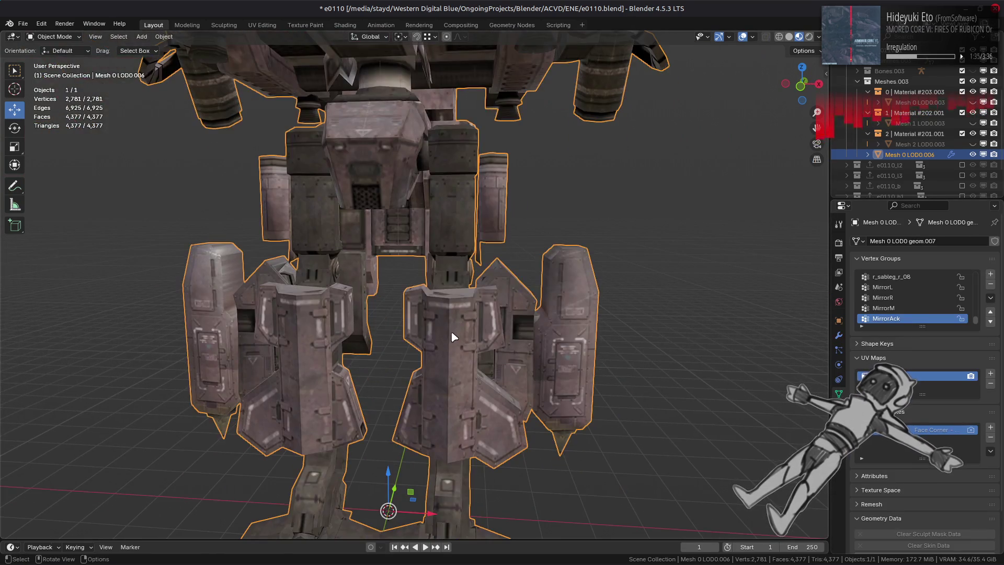
# Step: In Edit Mode, try selecting edge loops along a leg pillar, then clear the selection
pyautogui.scroll(2, 458, 334)
pyautogui.press('Tab')
pyautogui.scroll(2, 458, 334)
pyautogui.press('2')
pyautogui.doubleClick(490, 363)
pyautogui.moveTo(448, 366); pyautogui.dragTo(430, 345, button='middle')
pyautogui.scroll(2, 430, 345)
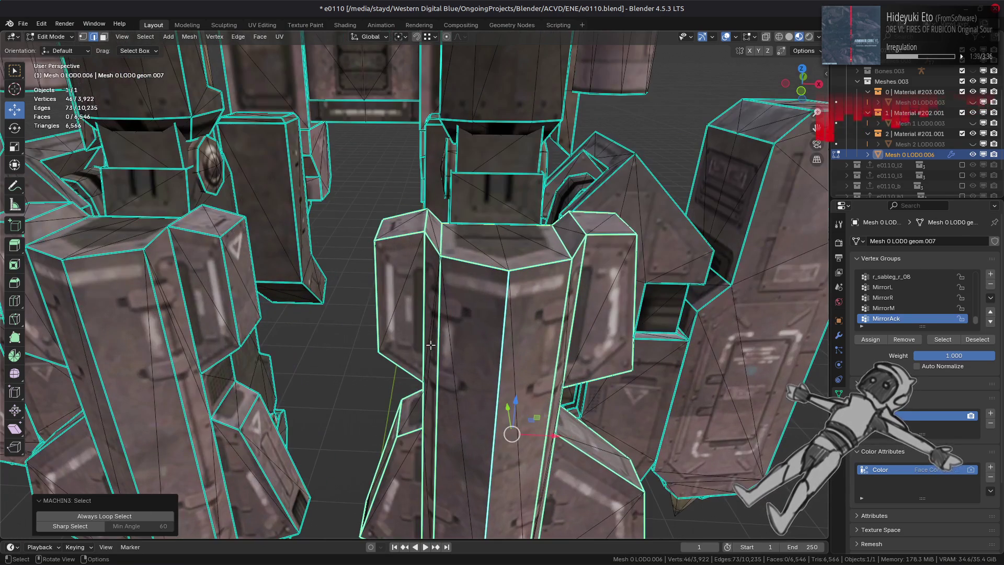
pyautogui.click(96, 527)
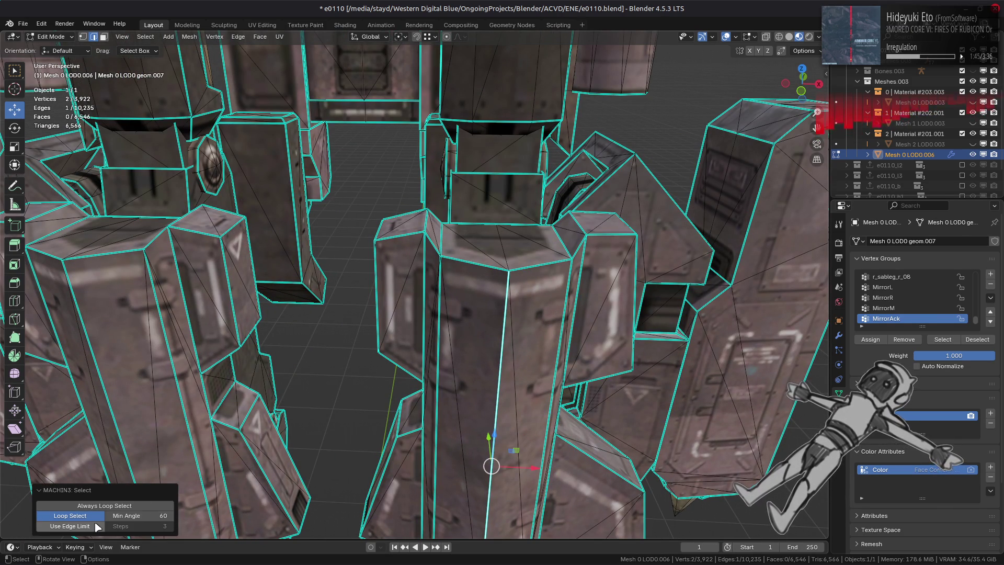
pyautogui.doubleClick(500, 369)
pyautogui.click(504, 257)
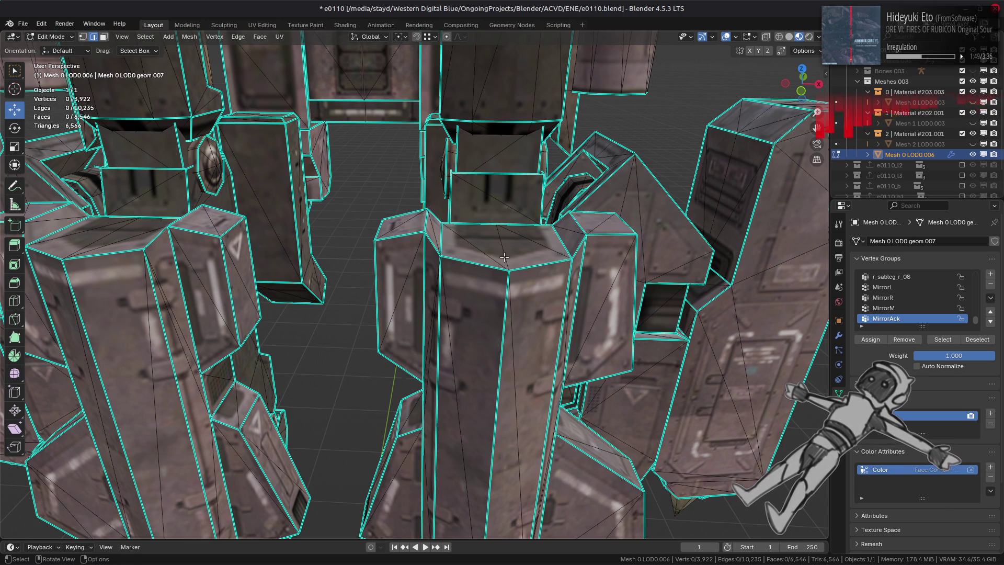
# Step: Select the linked front leg armour panels, hide everything else, and view them from the front
pyautogui.press('3')
pyautogui.click(501, 284)
pyautogui.moveTo(226, 338)
pyautogui.mouseDown(button='middle')
pyautogui.moveTo(235, 366)
pyautogui.moveTo(254, 375)
pyautogui.moveTo(343, 328)
pyautogui.moveTo(308, 348)
pyautogui.moveTo(484, 343)
pyautogui.mouseUp(button='middle')
pyautogui.scroll(-4, 378, 360)
pyautogui.moveTo(378, 360)
pyautogui.mouseDown(button='middle')
pyautogui.moveTo(354, 375)
pyautogui.moveTo(361, 340)
pyautogui.moveTo(473, 329)
pyautogui.mouseUp(button='middle')
pyautogui.hotkey('ctrl', 'l')
pyautogui.hotkey('shift', 'h')
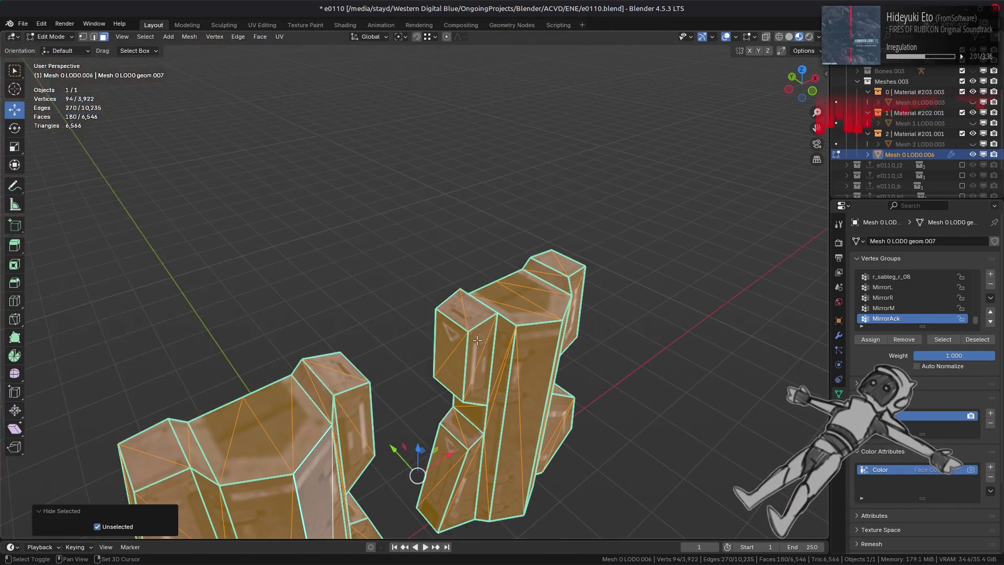
pyautogui.press('KP_1')
# Step: Box-select the centre-line vertex columns of the left and right panels
pyautogui.press('1')
pyautogui.keyDown('shift'); pyautogui.moveTo(393, 335); pyautogui.dragTo(438, 240, button='middle'); pyautogui.keyUp('shift')
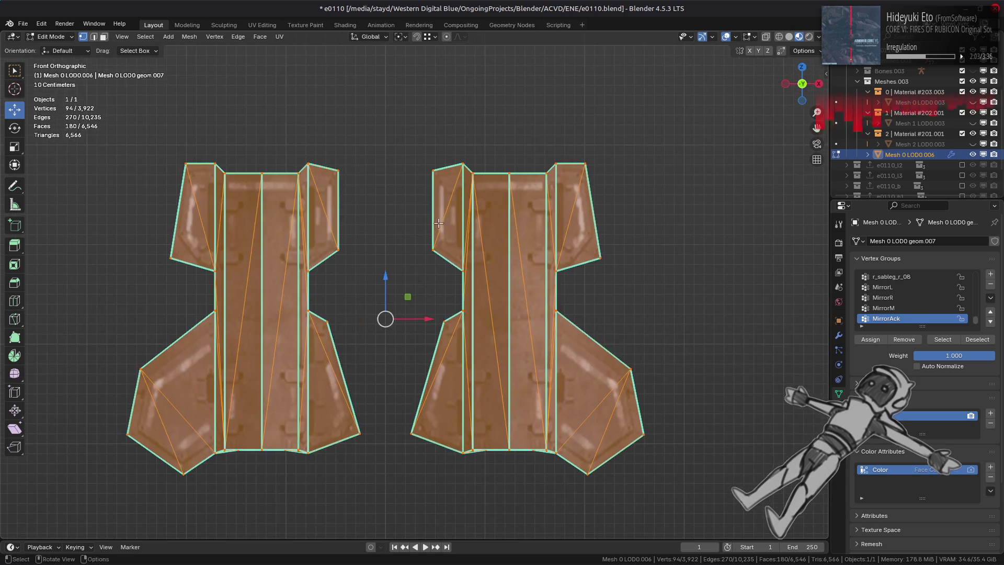
pyautogui.moveTo(251, 154)
pyautogui.mouseDown()
pyautogui.moveTo(277, 170)
pyautogui.moveTo(276, 471)
pyautogui.mouseUp()
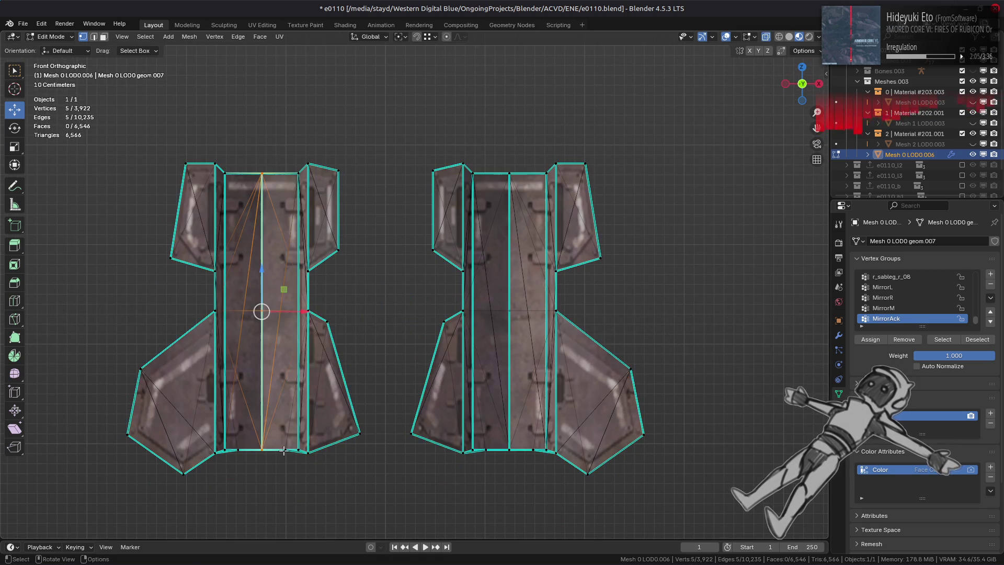
pyautogui.moveTo(503, 163); pyautogui.dragTo(524, 483)
pyautogui.press('Escape')
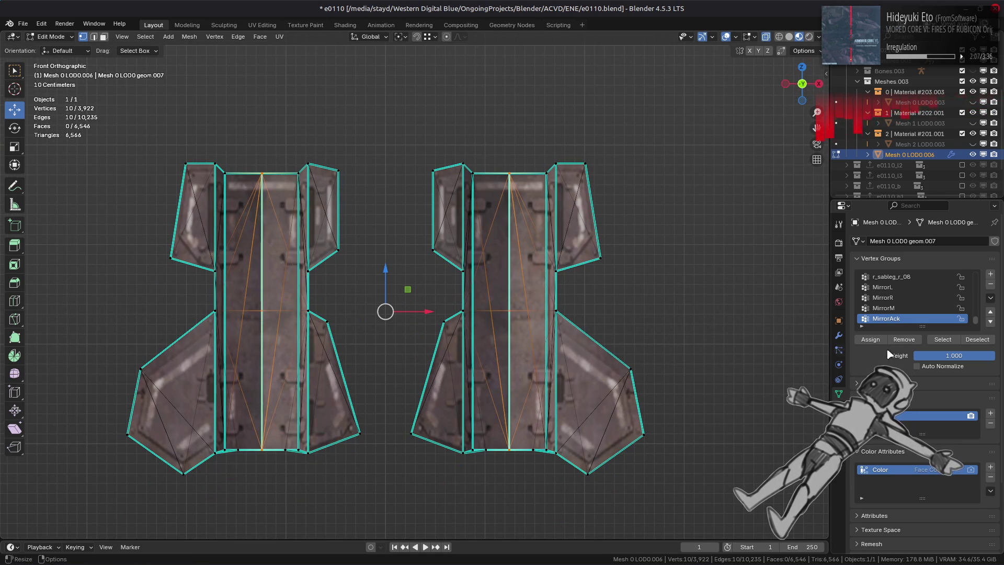
# Step: Deselect the vertices, return to Object Mode and view the legs close up
pyautogui.hotkey('alt', 'a')
pyautogui.press('Tab')
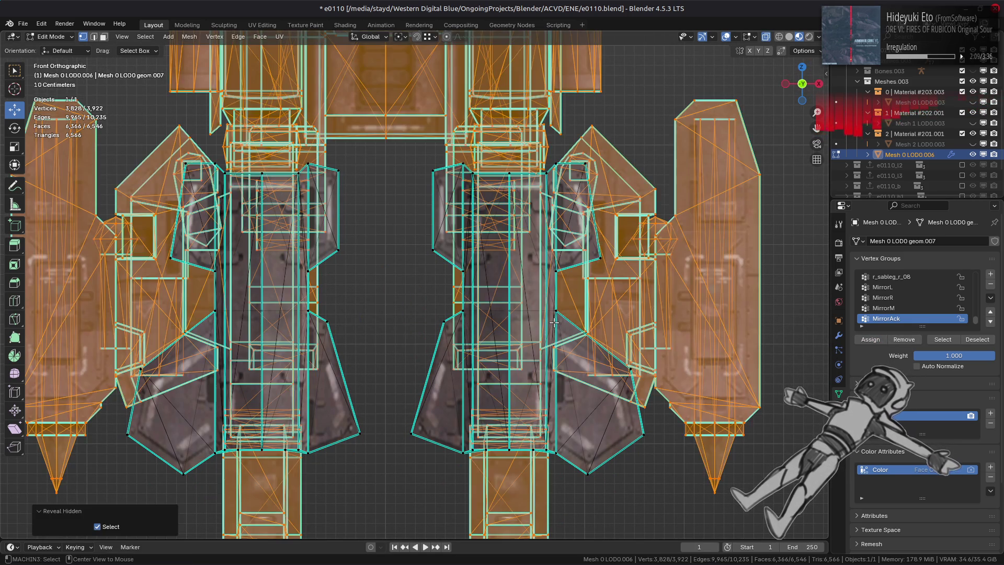
pyautogui.moveTo(554, 320); pyautogui.dragTo(542, 342, button='middle')
pyautogui.scroll(-3, 514, 303)
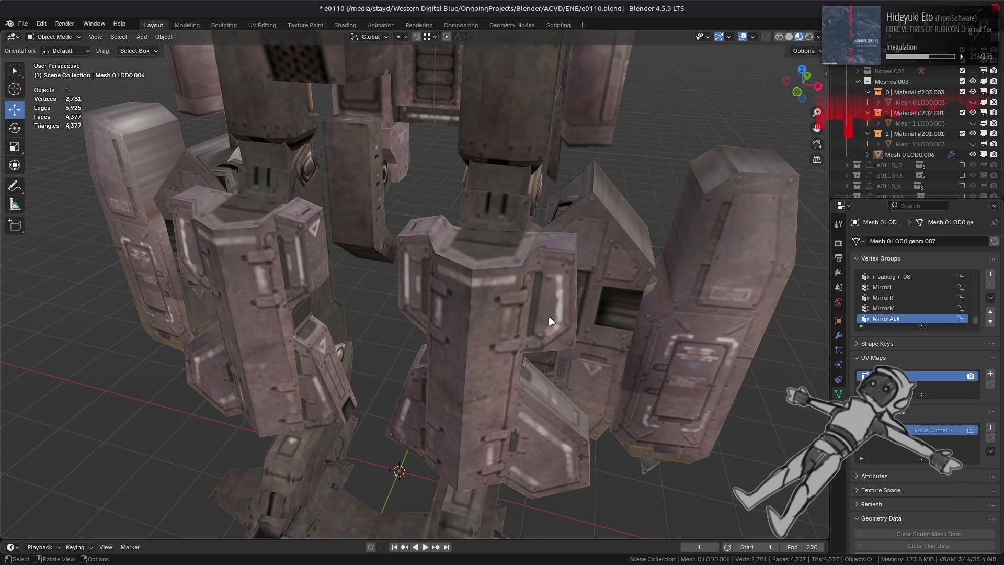
# Step: In Edit Mode, pick faces on the leg columns and select the linked side armour panels
pyautogui.moveTo(536, 320); pyautogui.dragTo(489, 328, button='middle')
pyautogui.scroll(3, 489, 327)
pyautogui.press('Tab')
pyautogui.moveTo(670, 319); pyautogui.dragTo(551, 356, button='middle')
pyautogui.hotkey('alt', 'a')
pyautogui.press('3')
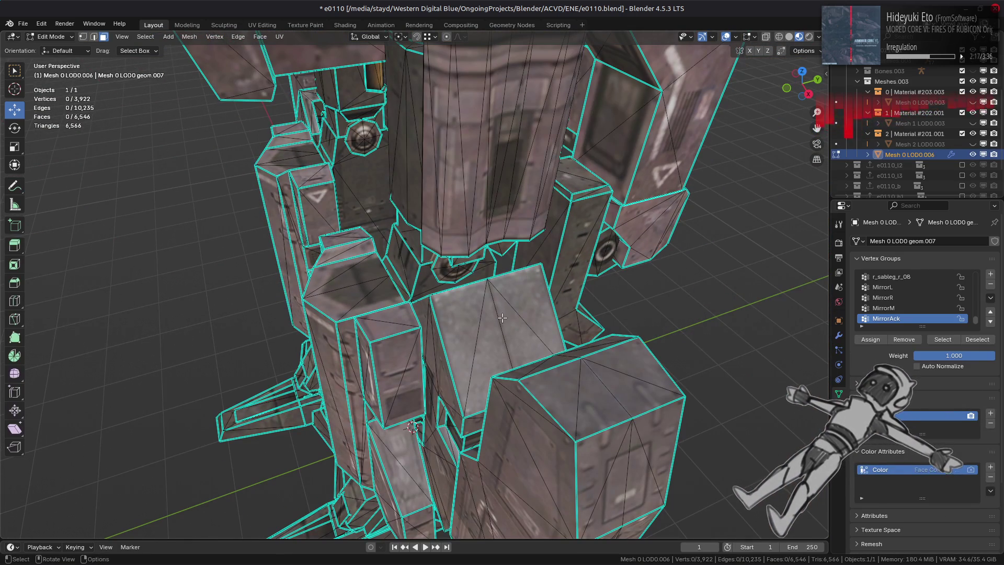
pyautogui.click(539, 340)
pyautogui.keyDown('shift'); pyautogui.click(596, 402); pyautogui.keyUp('shift')
pyautogui.moveTo(597, 403)
pyautogui.mouseDown(button='middle')
pyautogui.moveTo(383, 341)
pyautogui.moveTo(497, 329)
pyautogui.moveTo(433, 301)
pyautogui.moveTo(657, 287)
pyautogui.moveTo(497, 324)
pyautogui.moveTo(520, 253)
pyautogui.mouseUp(button='middle')
pyautogui.scroll(4, 497, 329)
pyautogui.keyDown('shift'); pyautogui.click(656, 287); pyautogui.keyUp('shift')
pyautogui.hotkey('ctrl', 'l')
# Step: Enable X-ray and try hiding and isolating the selected side panels
pyautogui.press('h')
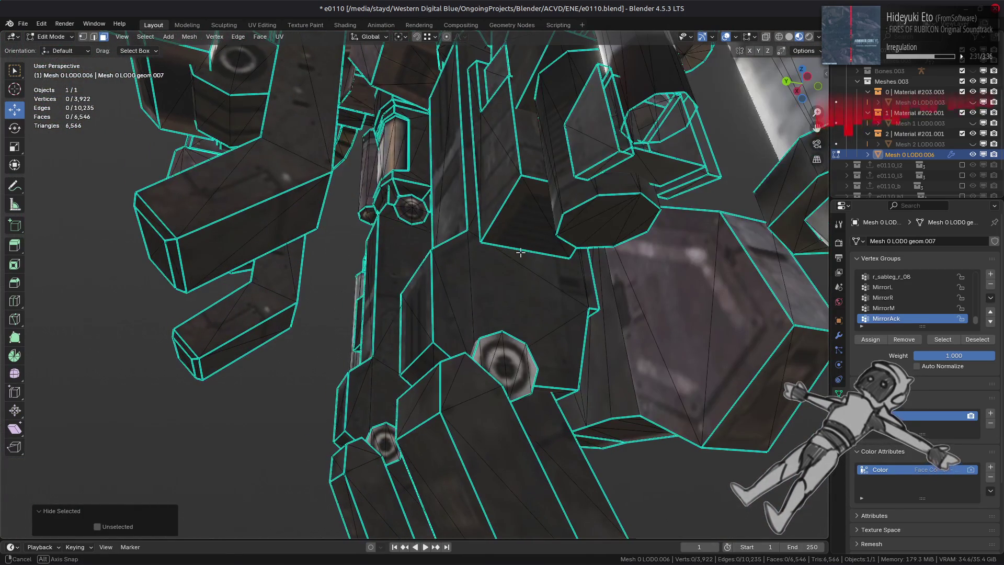
pyautogui.hotkey('alt', 'h')
pyautogui.scroll(-5, 455, 280)
pyautogui.hotkey('alt', 'z')
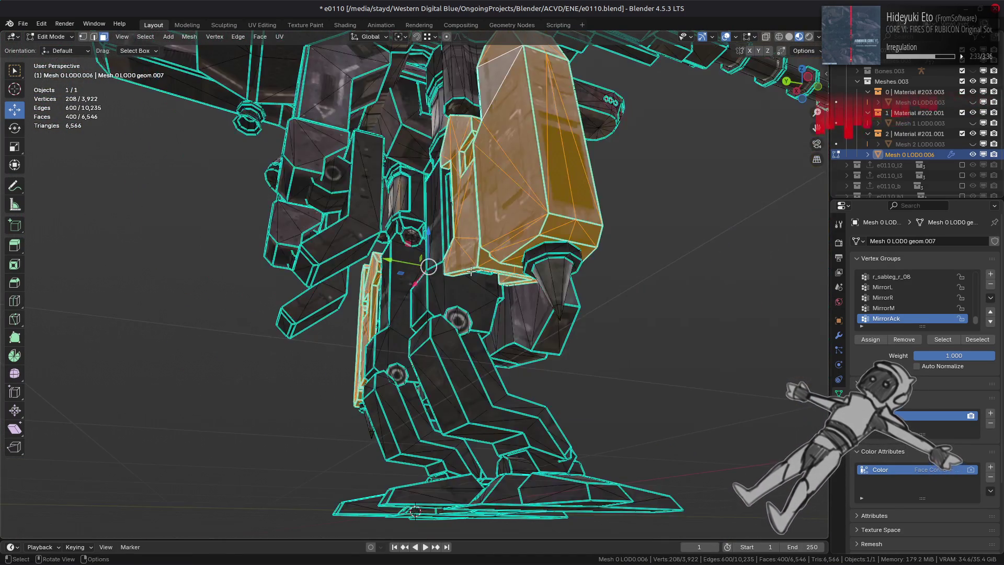
pyautogui.hotkey('shift', 'h')
pyautogui.moveTo(454, 281); pyautogui.dragTo(526, 306, button='middle')
pyautogui.scroll(2, 521, 301)
pyautogui.scroll(2, 525, 306)
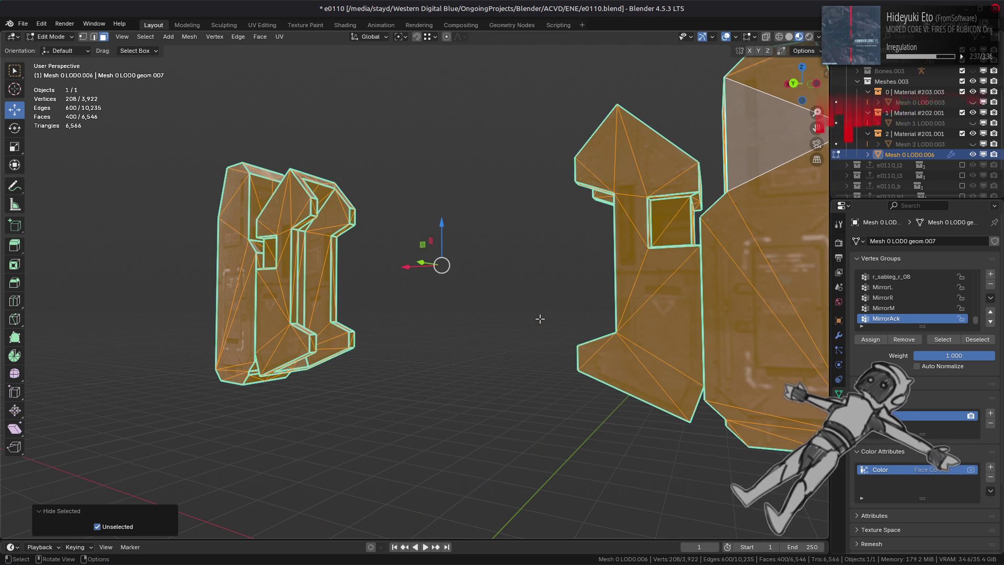
pyautogui.hotkey('ctrl', 'z')
pyautogui.press('h')
pyautogui.scroll(4, 540, 319)
pyautogui.moveTo(540, 319)
pyautogui.mouseDown(button='middle')
pyautogui.moveTo(548, 324)
pyautogui.moveTo(477, 310)
pyautogui.moveTo(464, 331)
pyautogui.moveTo(298, 331)
pyautogui.moveTo(321, 357)
pyautogui.mouseUp(button='middle')
# Step: Isolate the side panels in vertex mode and frame them in Right Ortho view
pyautogui.hotkey('alt', 'h')
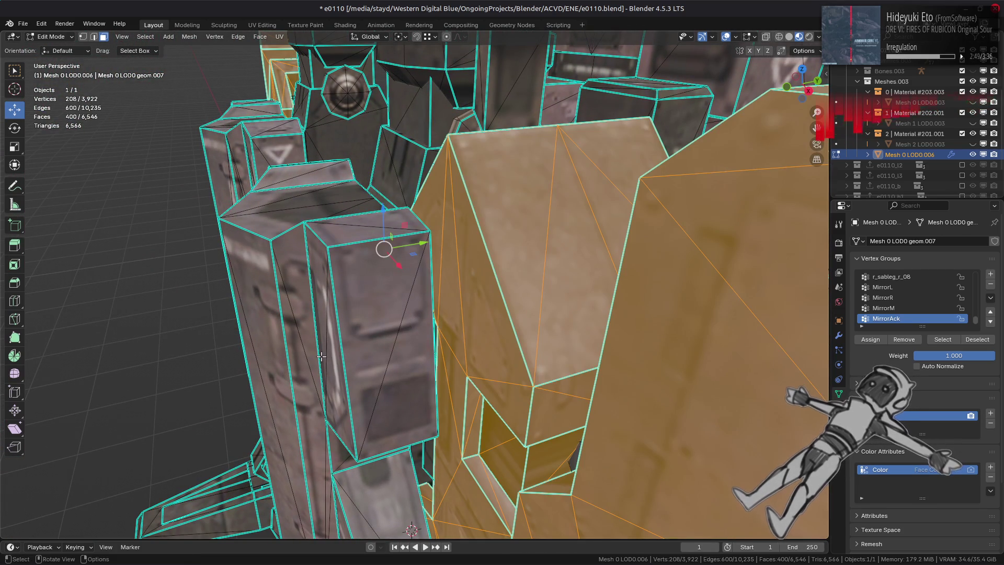
pyautogui.press('h')
pyautogui.hotkey('alt', 'h')
pyautogui.moveTo(322, 356); pyautogui.dragTo(446, 335, button='middle')
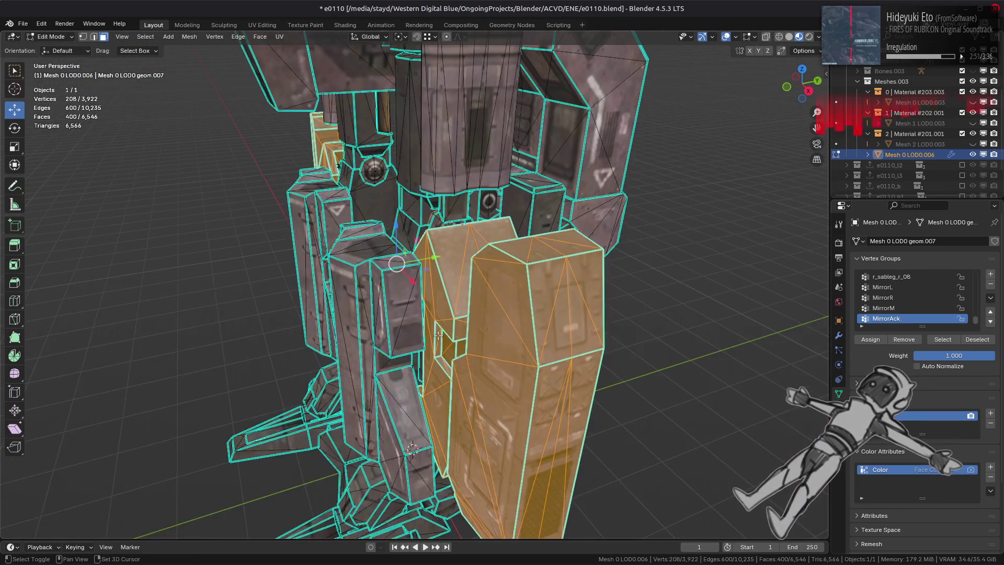
pyautogui.hotkey('shift', 'h')
pyautogui.press('1')
pyautogui.press('KP_Decimal')
pyautogui.press('KP_3')
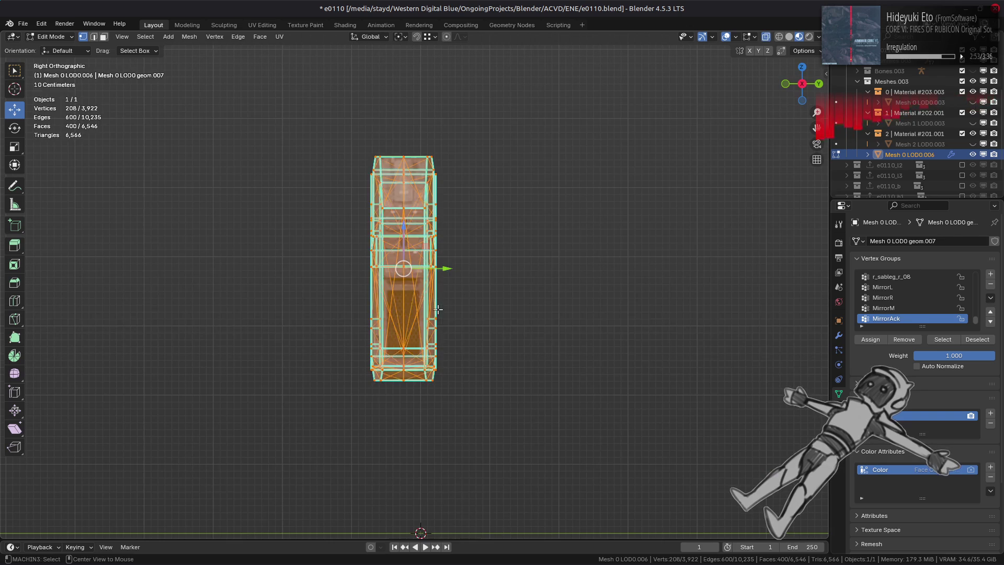
pyautogui.press('KP_Decimal')
# Step: Box-select the 48 seam vertices, then reveal all parts and return to Object Mode
pyautogui.hotkey('alt', 'a')
pyautogui.moveTo(388, 57)
pyautogui.mouseDown()
pyautogui.moveTo(404, 487)
pyautogui.moveTo(403, 474)
pyautogui.mouseUp()
pyautogui.moveTo(458, 395)
pyautogui.mouseDown(button='middle')
pyautogui.moveTo(489, 397)
pyautogui.moveTo(497, 380)
pyautogui.mouseUp(button='middle')
pyautogui.scroll(-3, 497, 381)
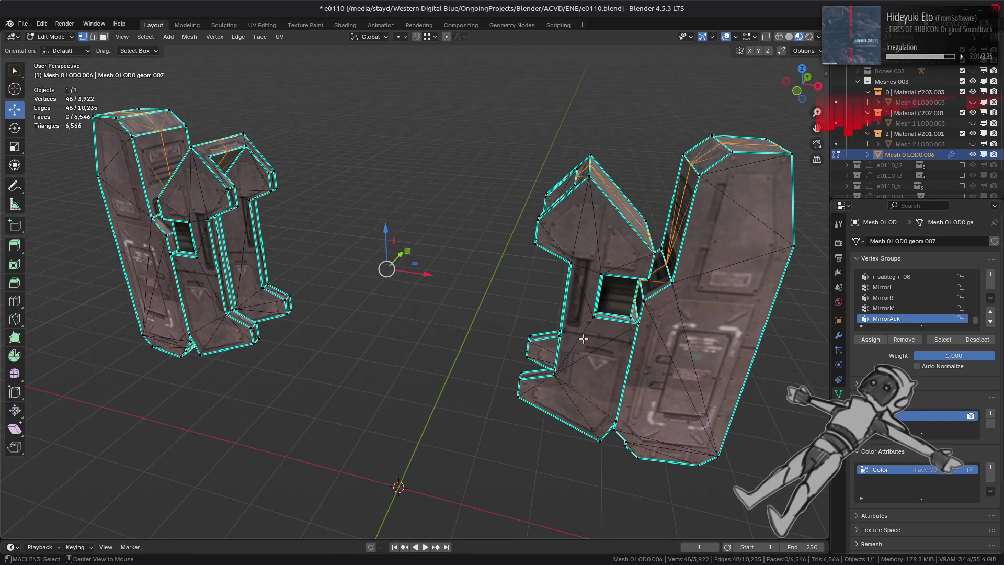
pyautogui.hotkey('alt', 'a')
pyautogui.hotkey('alt', 'h')
pyautogui.hotkey('alt', 'a')
pyautogui.press('Tab')
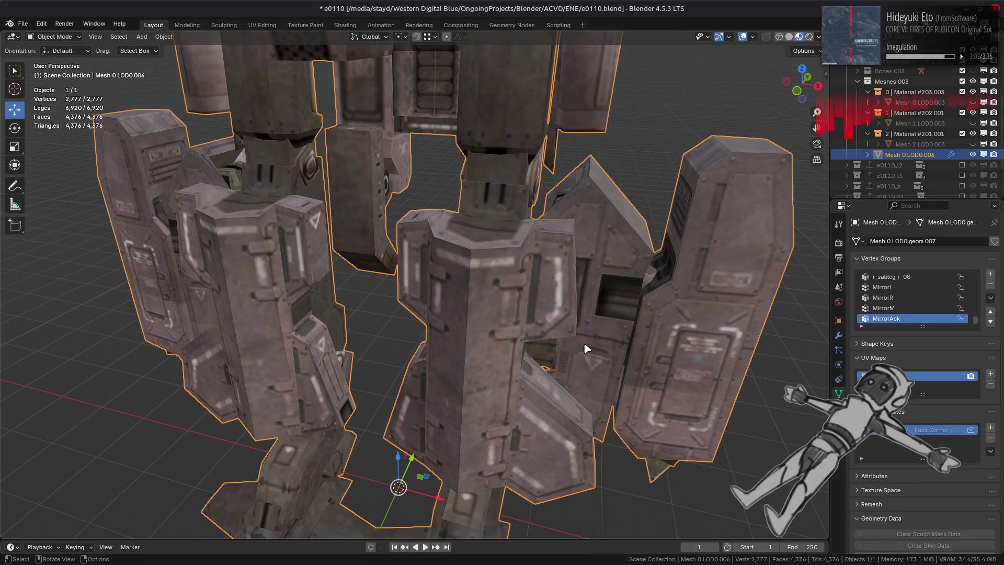
# Step: Toggle the Decimate modifier's viewport display repeatedly to compare the decimated and original mech
pyautogui.moveTo(585, 348)
pyautogui.mouseDown(button='middle')
pyautogui.moveTo(571, 336)
pyautogui.moveTo(672, 361)
pyautogui.mouseUp(button='middle')
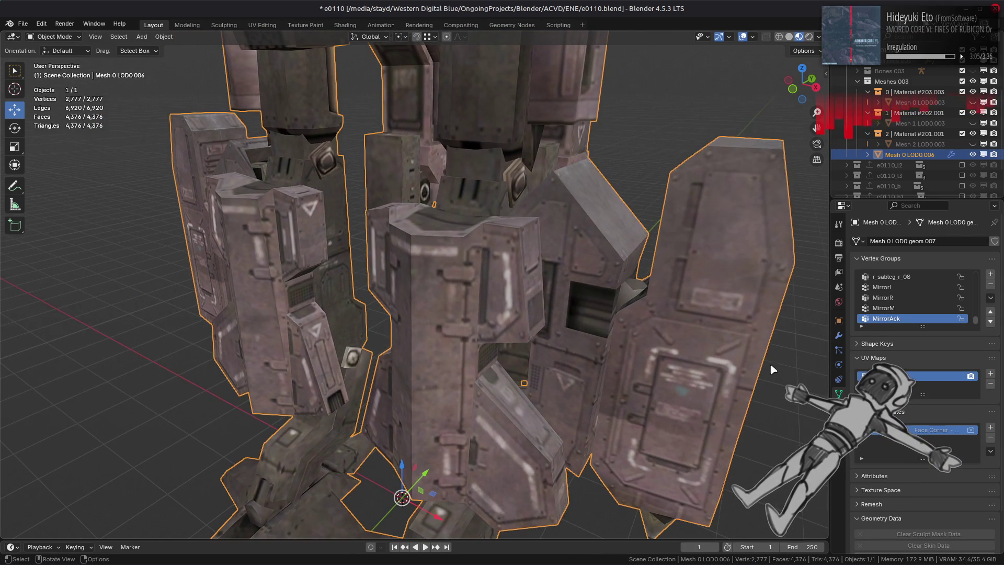
pyautogui.click(839, 336)
pyautogui.click(956, 378)
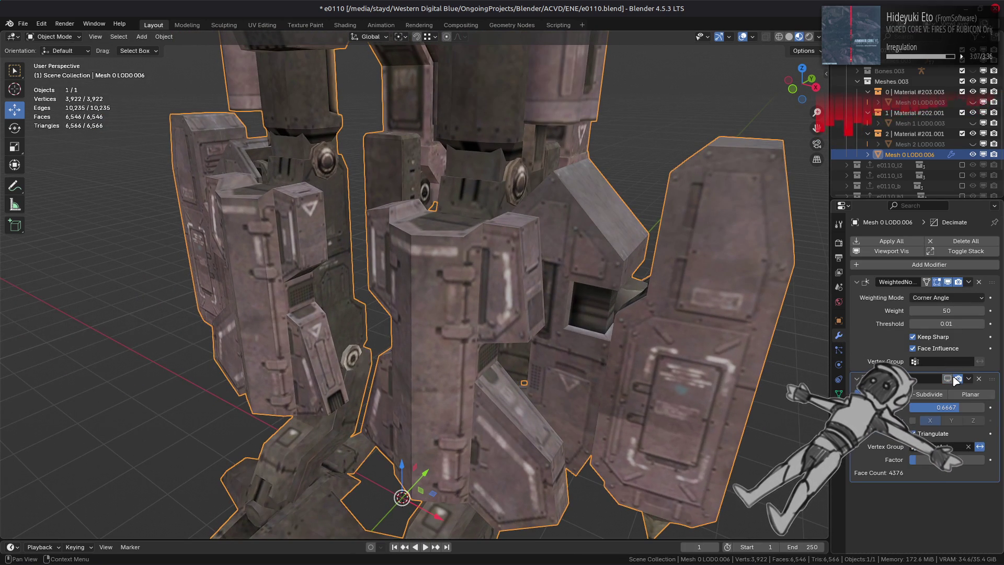
pyautogui.click(956, 378)
pyautogui.click(955, 378)
pyautogui.click(955, 378)
pyautogui.click(955, 377)
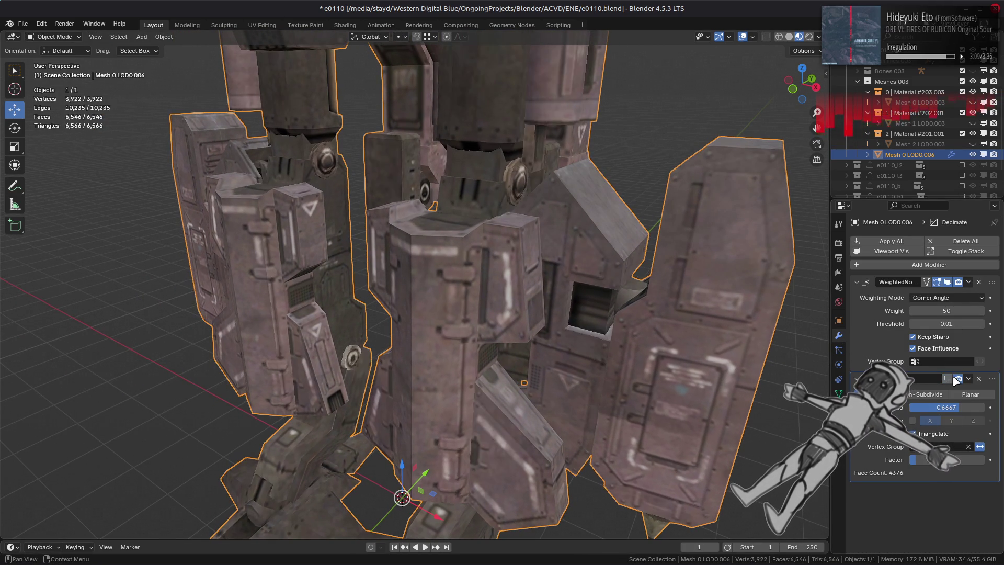
pyautogui.click(955, 377)
pyautogui.click(957, 378)
pyautogui.click(956, 379)
pyautogui.click(956, 379)
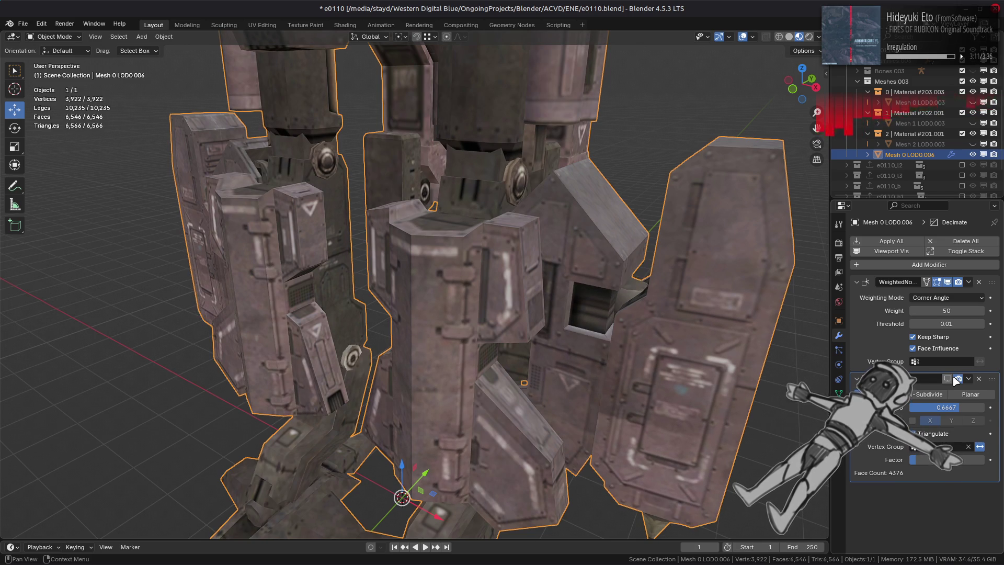
pyautogui.click(956, 379)
pyautogui.click(957, 379)
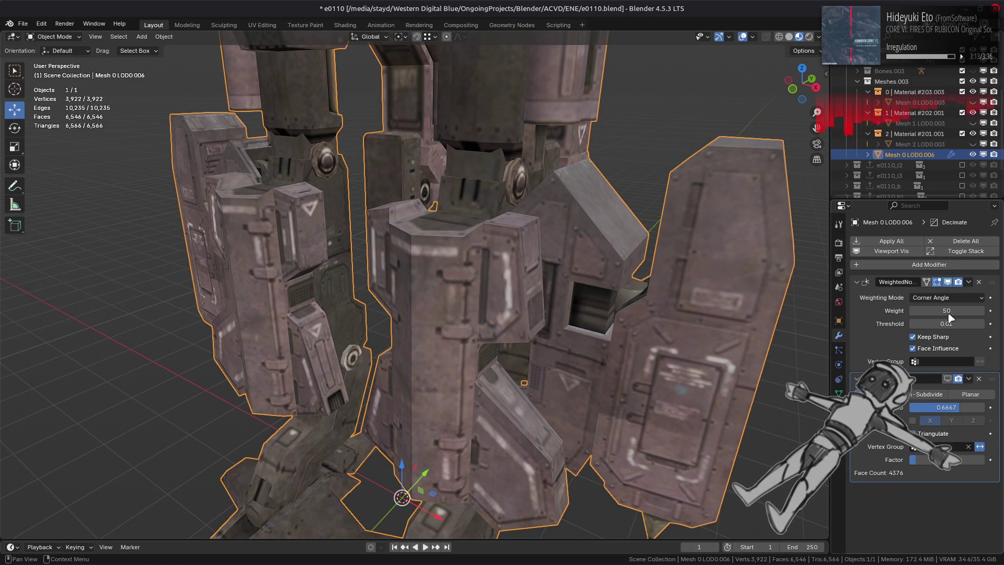
# Step: Compare with the LOD0.003 source meshes, then hide them and restore Decimate with X symmetry
pyautogui.click(974, 155)
pyautogui.click(973, 144)
pyautogui.click(973, 123)
pyautogui.click(974, 102)
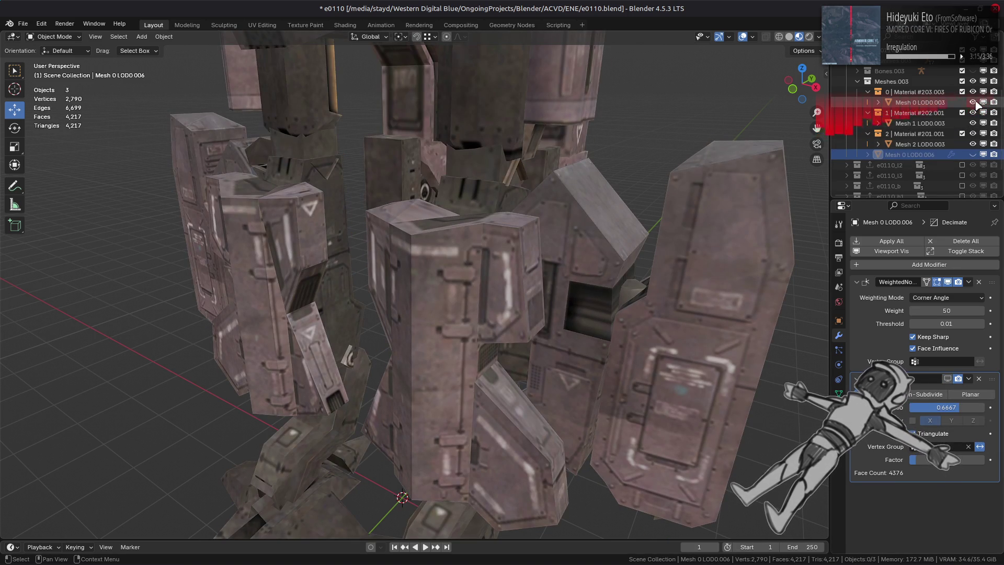
pyautogui.click(974, 103)
pyautogui.click(974, 124)
pyautogui.click(973, 143)
pyautogui.click(973, 155)
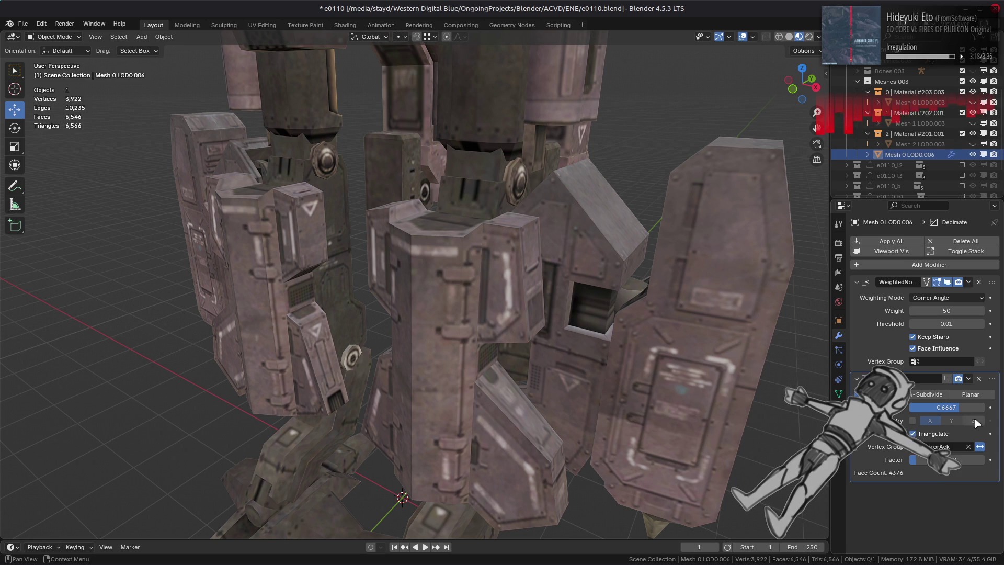
pyautogui.click(948, 379)
pyautogui.click(913, 421)
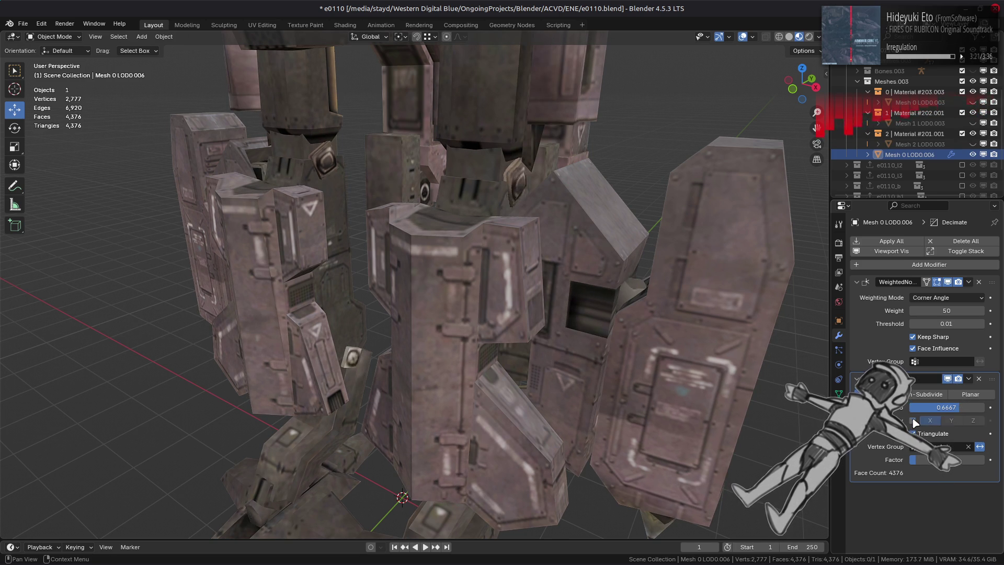
pyautogui.scroll(-6, 598, 297)
pyautogui.moveTo(471, 167)
pyautogui.mouseDown(button='middle')
pyautogui.moveTo(503, 285)
pyautogui.moveTo(567, 287)
pyautogui.mouseUp(button='middle')
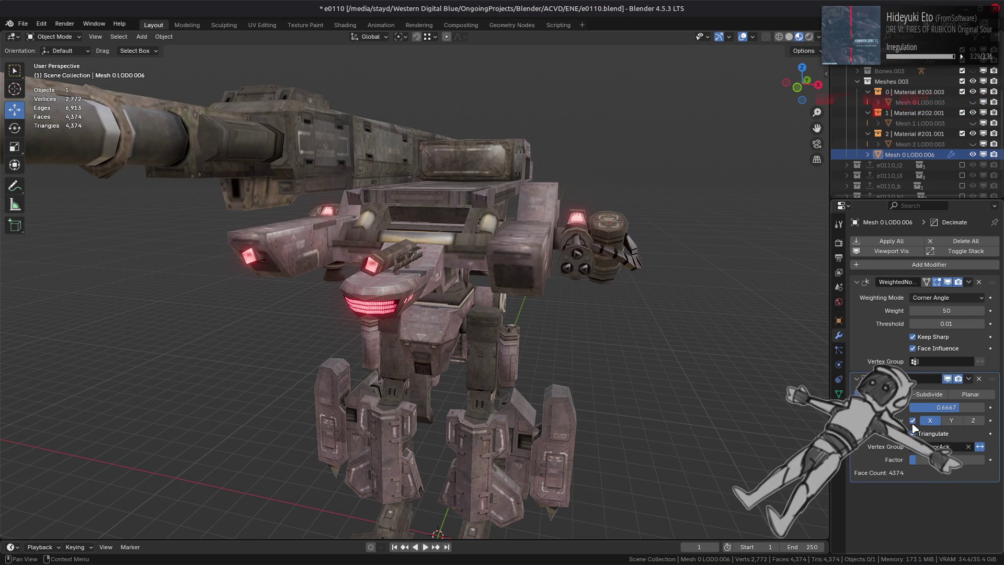
pyautogui.click(948, 408)
pyautogui.press('BackSpace')
pyautogui.write('25')
pyautogui.press('Return')
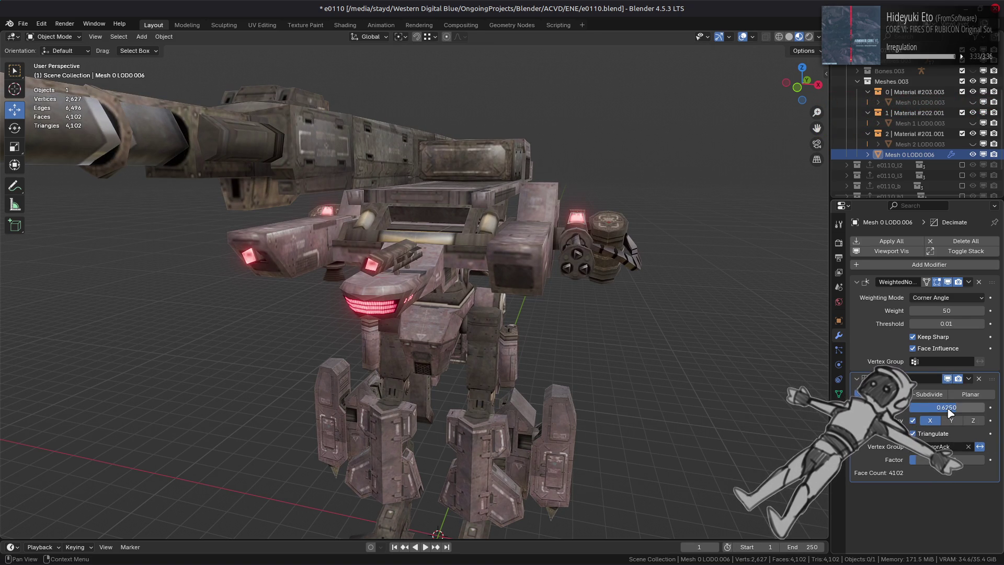
pyautogui.moveTo(654, 337); pyautogui.dragTo(610, 331, button='middle')
pyautogui.scroll(5, 610, 331)
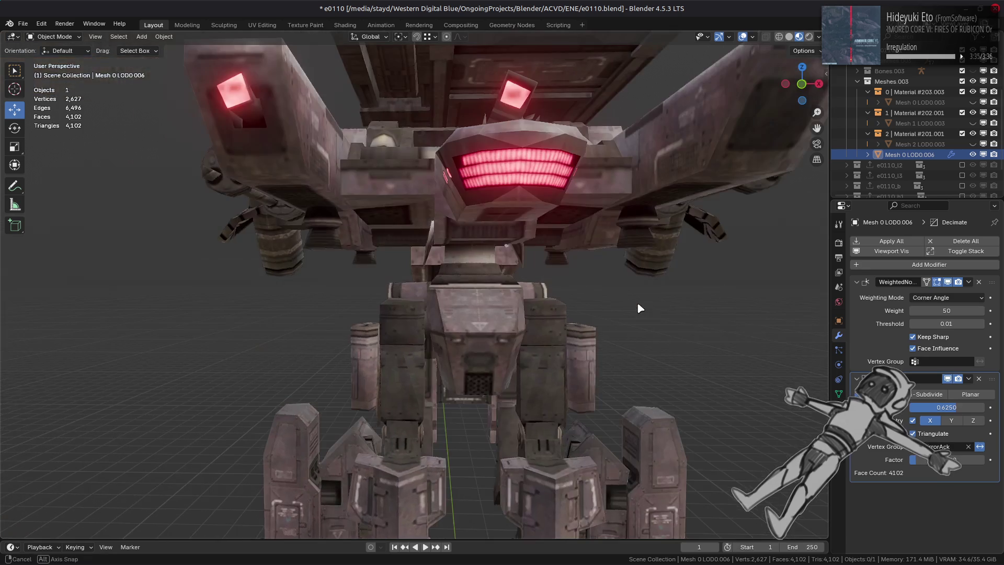
pyautogui.click(948, 378)
pyautogui.click(948, 378)
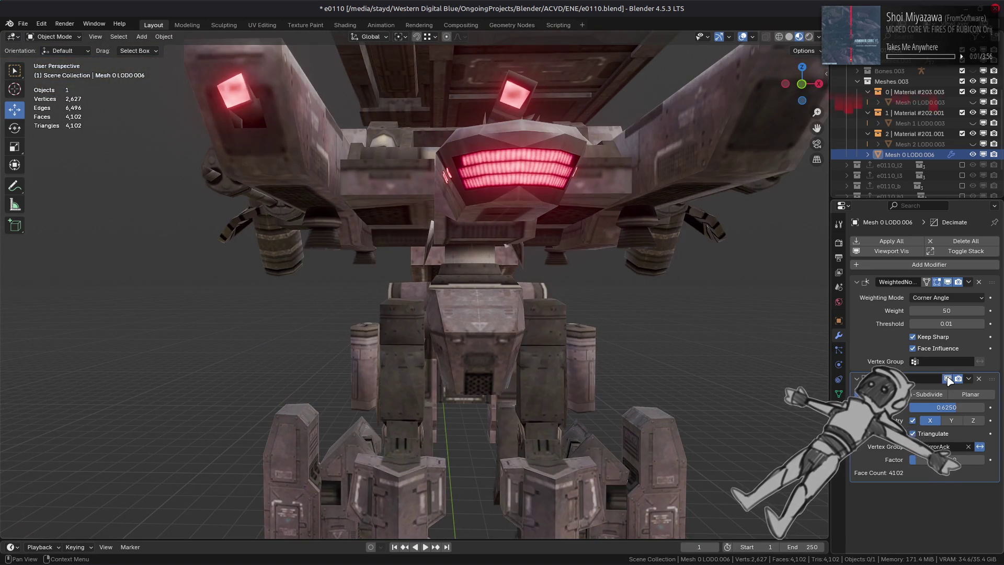
pyautogui.moveTo(973, 102); pyautogui.dragTo(973, 144)
pyautogui.click(973, 155)
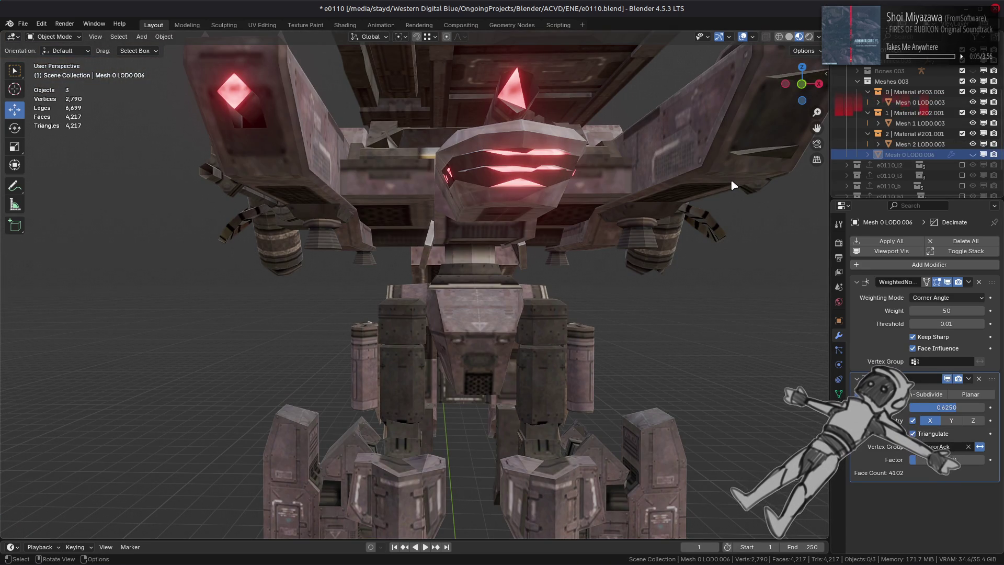
pyautogui.scroll(-2, 614, 210)
pyautogui.moveTo(615, 212)
pyautogui.mouseDown(button='middle')
pyautogui.moveTo(635, 218)
pyautogui.moveTo(646, 237)
pyautogui.moveTo(605, 223)
pyautogui.moveTo(657, 217)
pyautogui.mouseUp(button='middle')
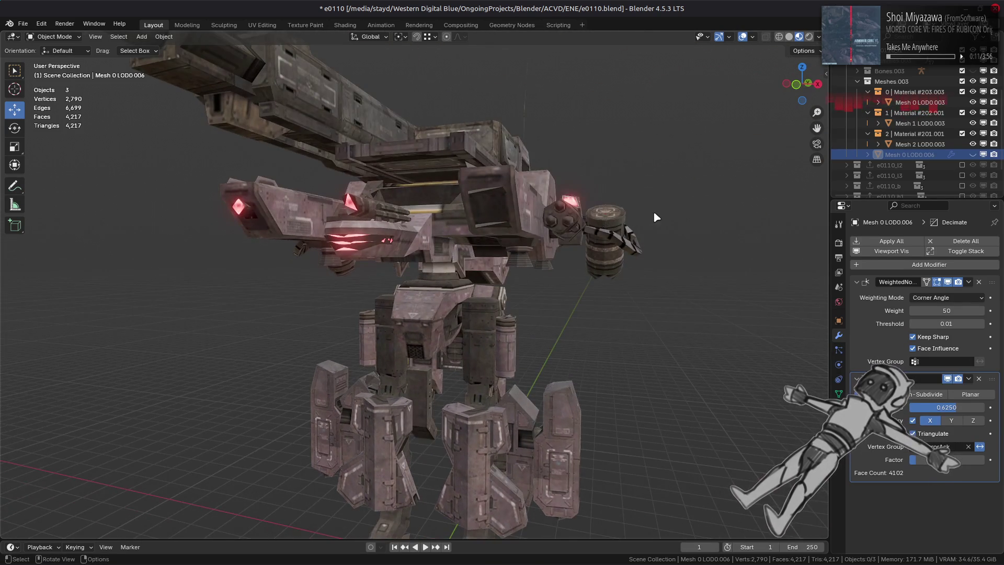
pyautogui.scroll(3, 654, 230)
pyautogui.scroll(1, 652, 240)
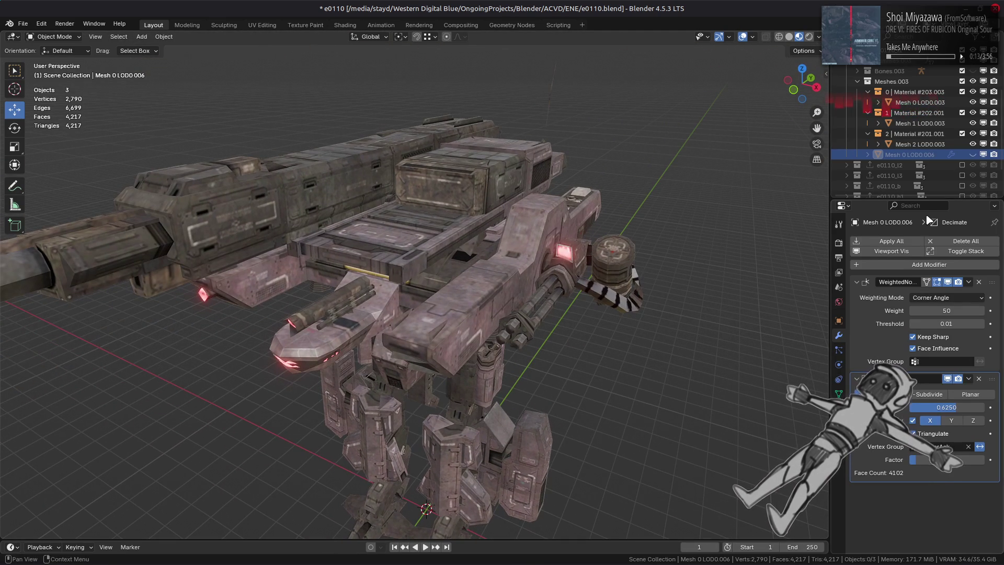
pyautogui.click(973, 155)
pyautogui.click(973, 143)
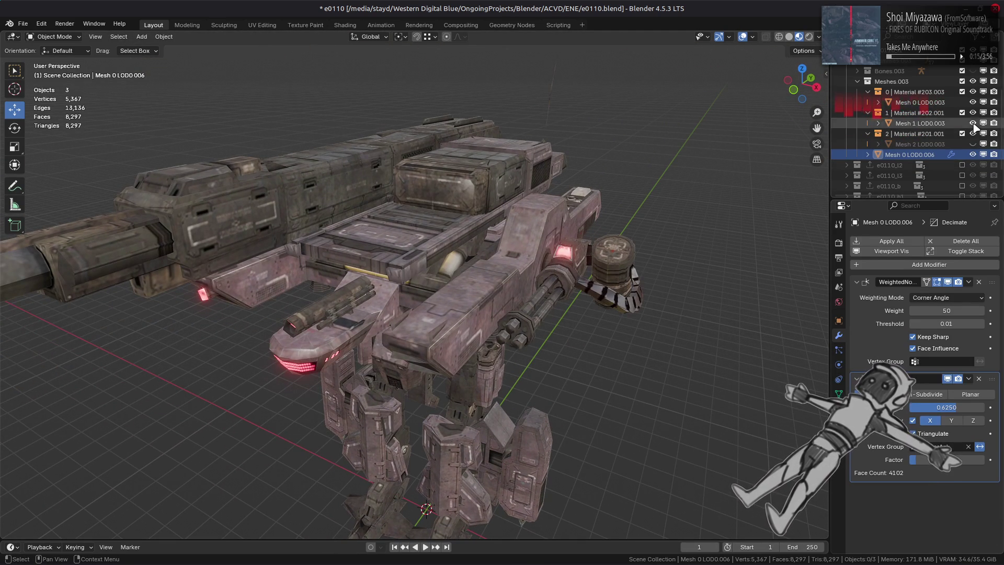
pyautogui.click(973, 123)
pyautogui.click(973, 102)
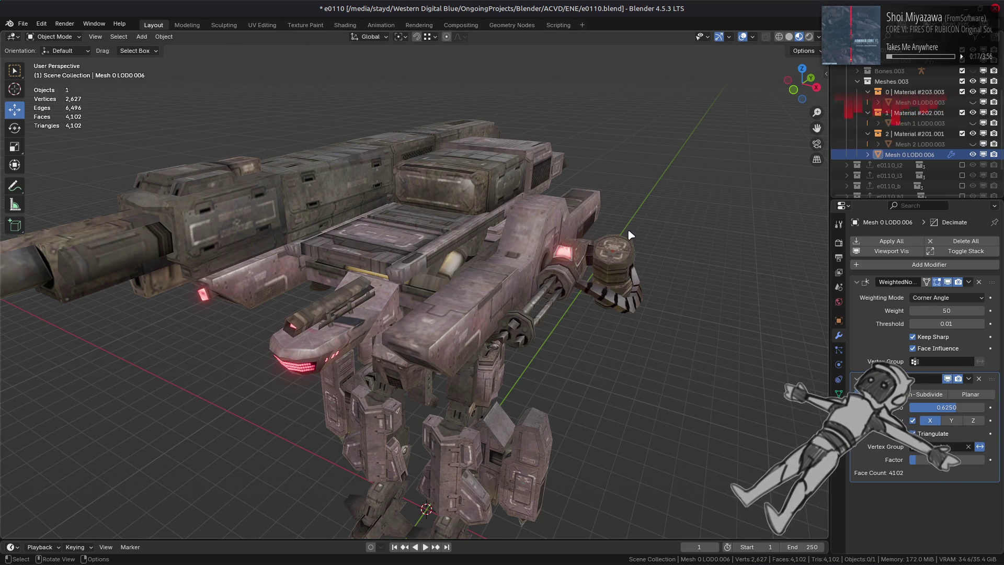
pyautogui.moveTo(629, 231); pyautogui.dragTo(658, 213, button='middle')
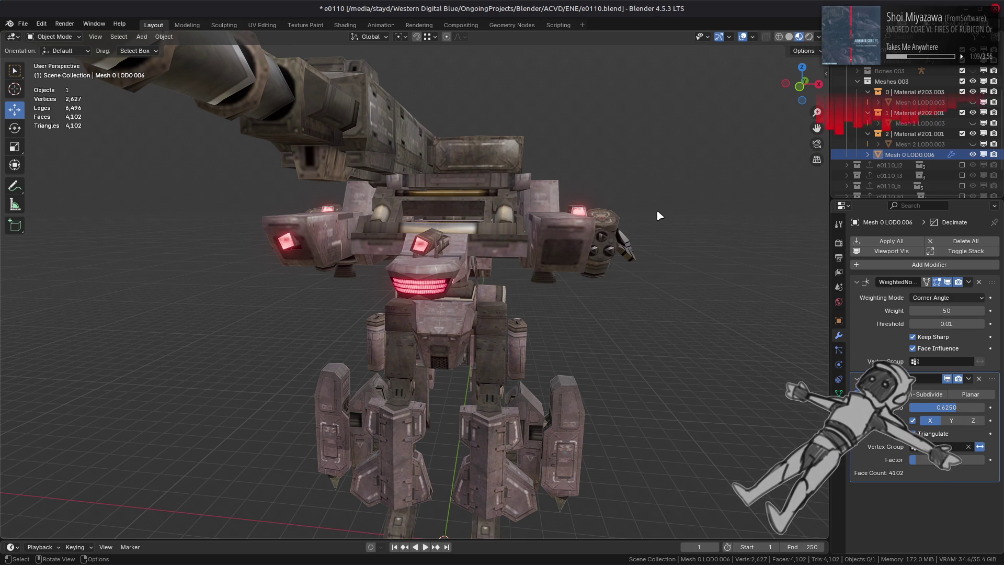
pyautogui.press('XF86AudioRaiseVolume')
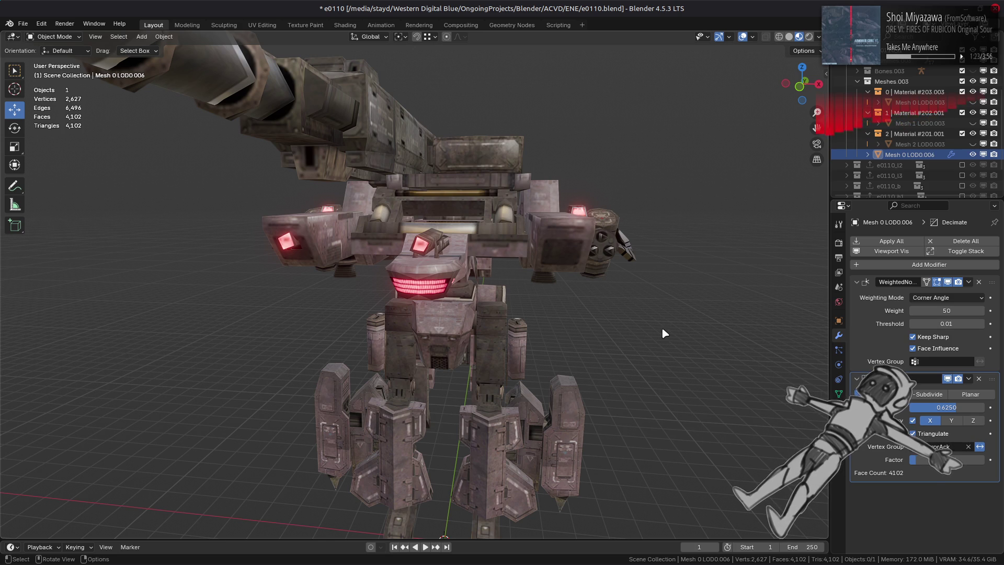
pyautogui.moveTo(661, 563)
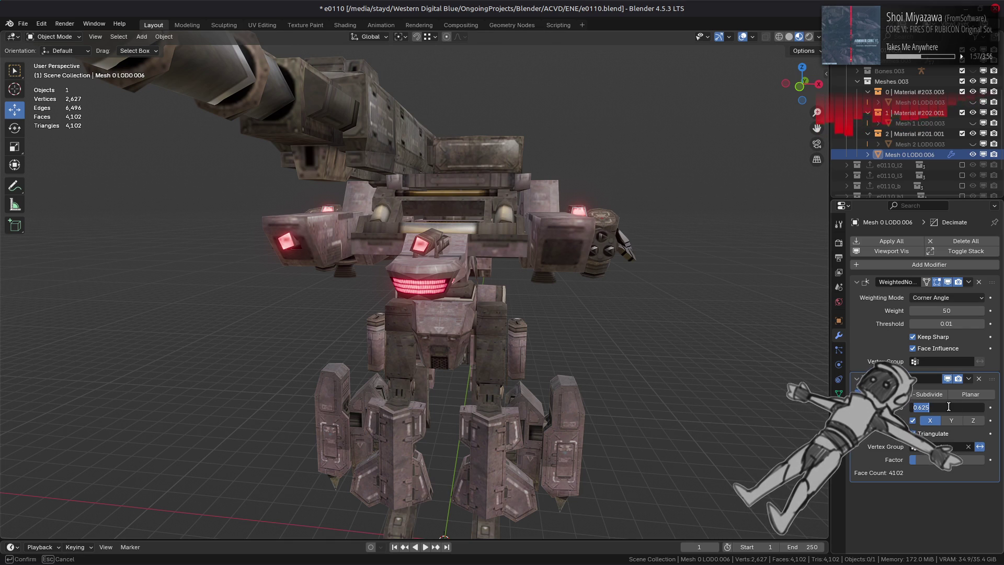
pyautogui.click(947, 407)
pyautogui.write('.667')
# Step: Try Decimate ratios 0.667, 0.75, 1.0 and 0.5, settling on 2/3 (4,374 faces)
pyautogui.press('Return')
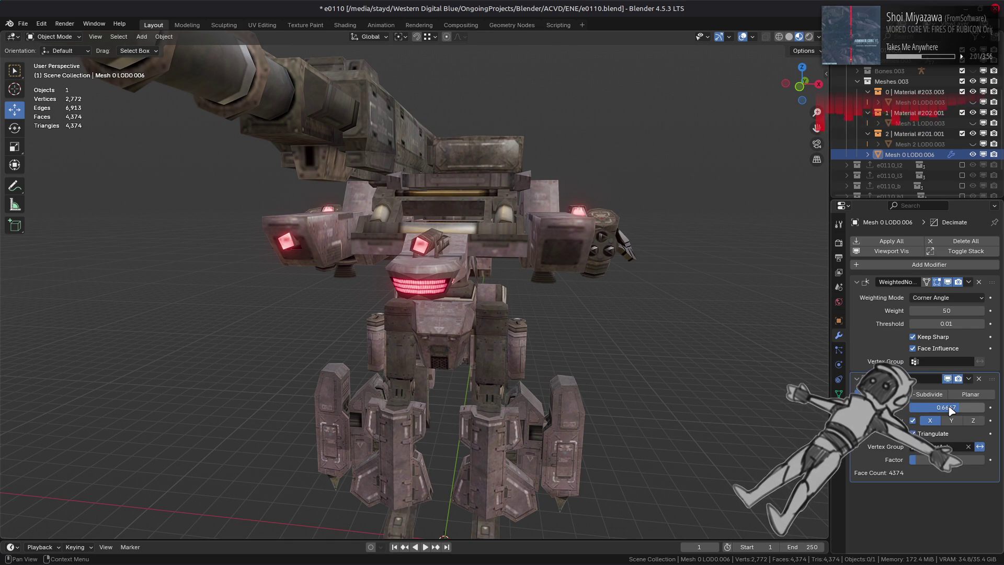
pyautogui.write('.75')
pyautogui.press('Return')
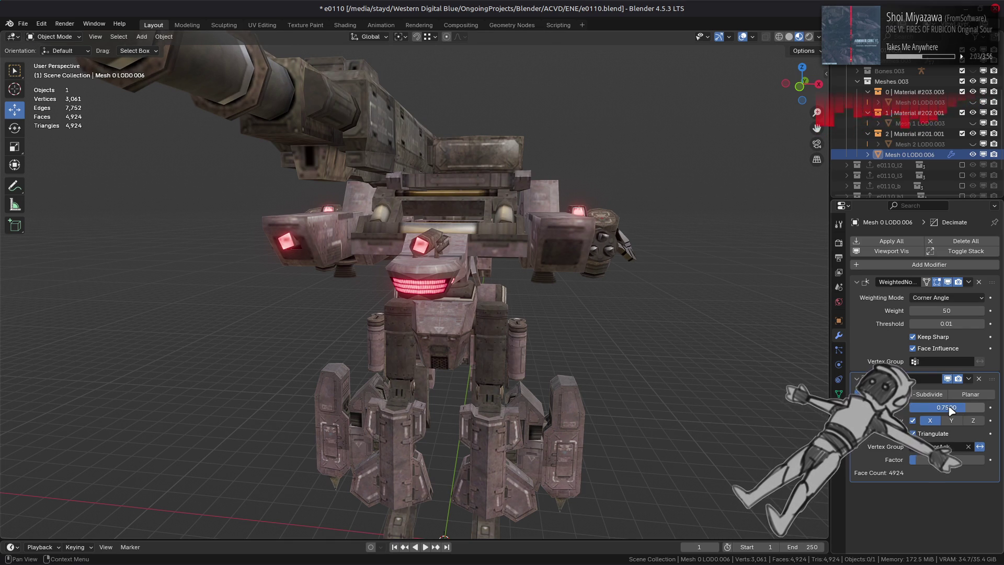
pyautogui.moveTo(947, 407); pyautogui.dragTo(984, 407)
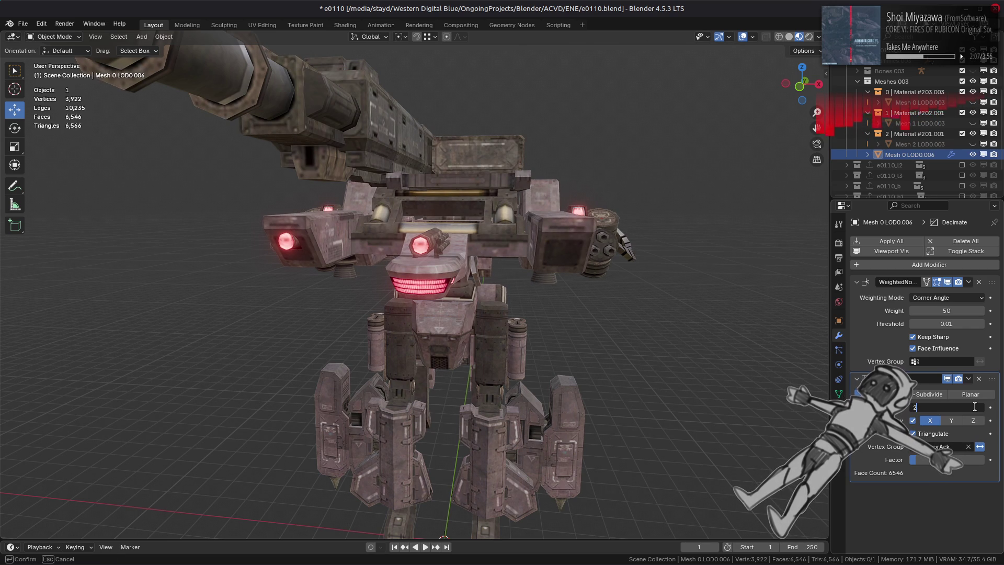
pyautogui.write('/3')
pyautogui.press('Return')
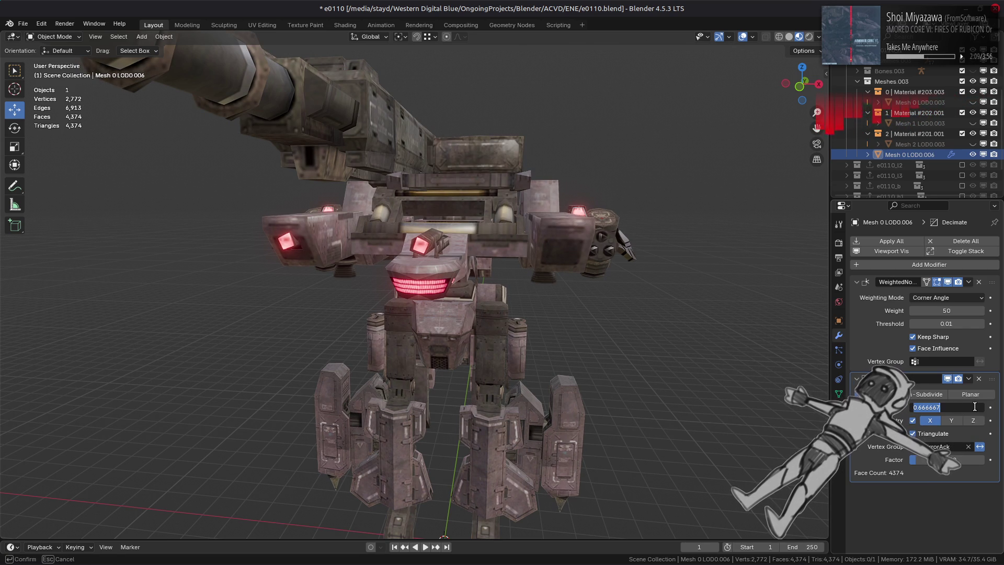
pyautogui.press('Return')
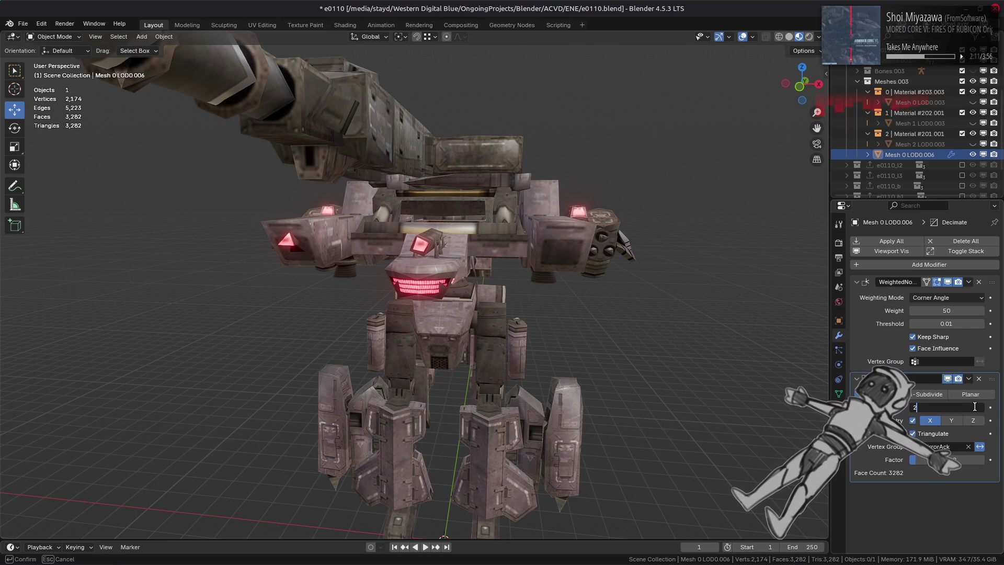
pyautogui.write('3')
pyautogui.press('Return')
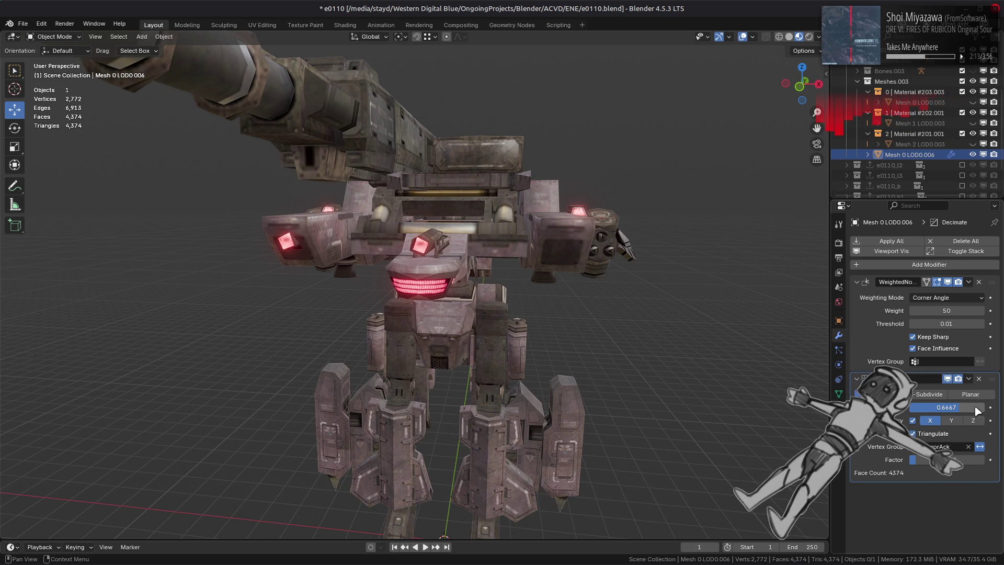
pyautogui.scroll(4, 735, 258)
pyautogui.moveTo(735, 258)
pyautogui.mouseDown(button='middle')
pyautogui.moveTo(668, 284)
pyautogui.moveTo(643, 280)
pyautogui.moveTo(612, 309)
pyautogui.moveTo(639, 313)
pyautogui.mouseUp(button='middle')
pyautogui.scroll(-3, 668, 285)
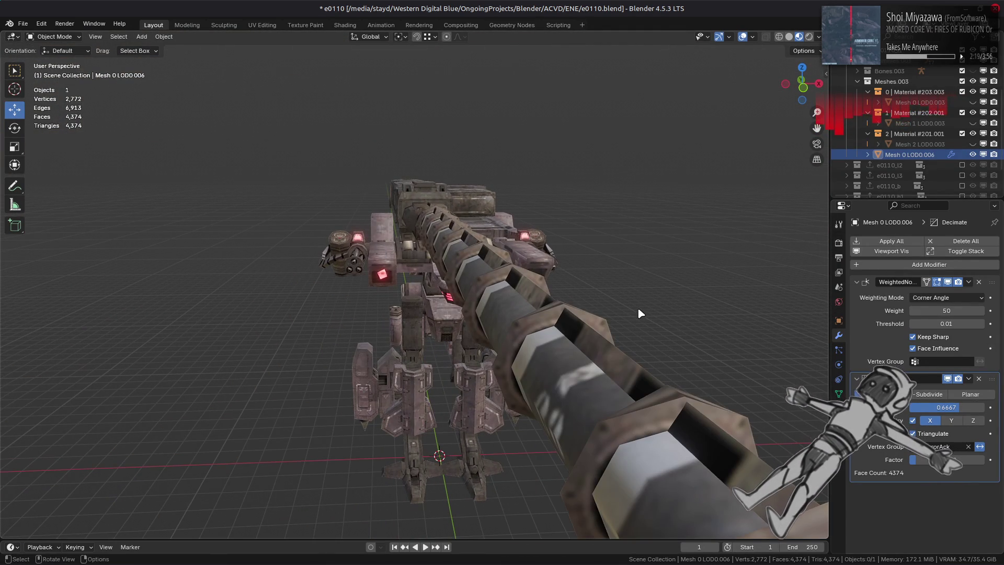
# Step: Flick Decimate display on and off to compare decimated and full-detail mech
pyautogui.click(948, 378)
pyautogui.click(948, 379)
pyautogui.click(948, 378)
pyautogui.click(948, 379)
pyautogui.click(948, 378)
pyautogui.click(948, 379)
pyautogui.click(949, 379)
pyautogui.click(949, 379)
pyautogui.click(948, 379)
pyautogui.click(949, 378)
pyautogui.click(948, 379)
pyautogui.click(949, 379)
pyautogui.moveTo(711, 320); pyautogui.dragTo(694, 300, button='middle')
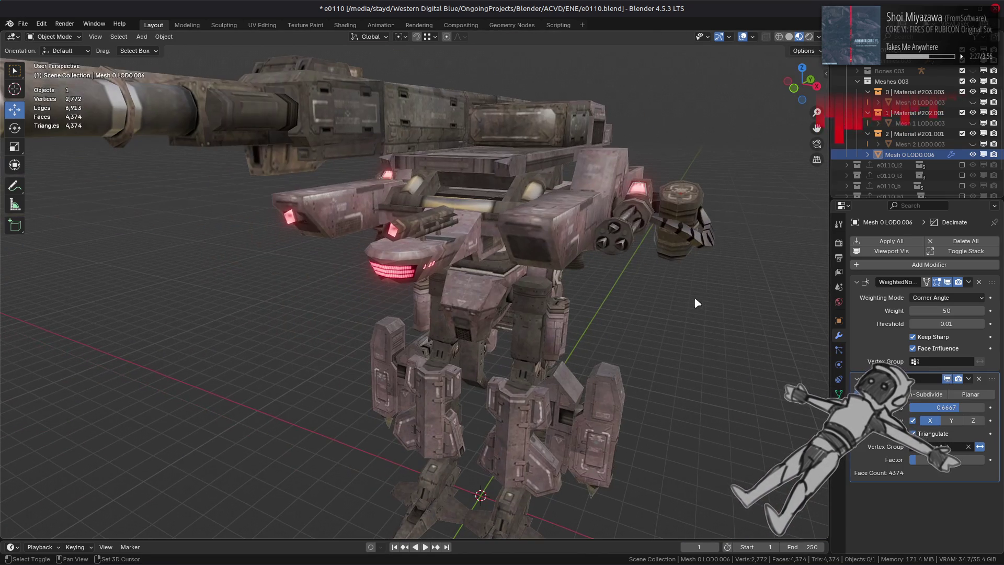
# Step: Duplicate Mesh 0 LOD0.006 in place, remove Decimate and apply Weighted Normal on the copy, then hide it
pyautogui.press('shift')
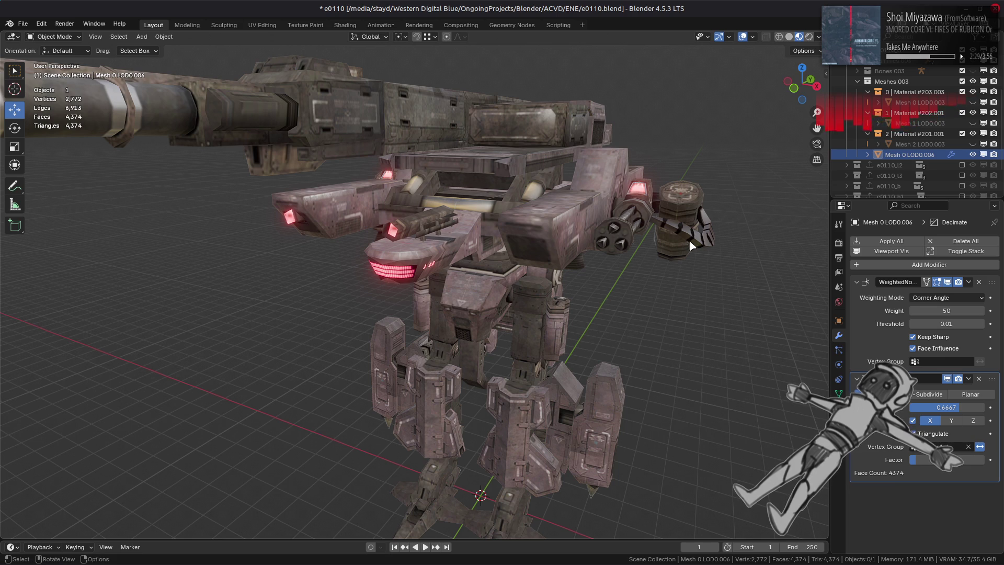
pyautogui.click(937, 156)
pyautogui.hotkey('shift', 'd')
pyautogui.press('Escape')
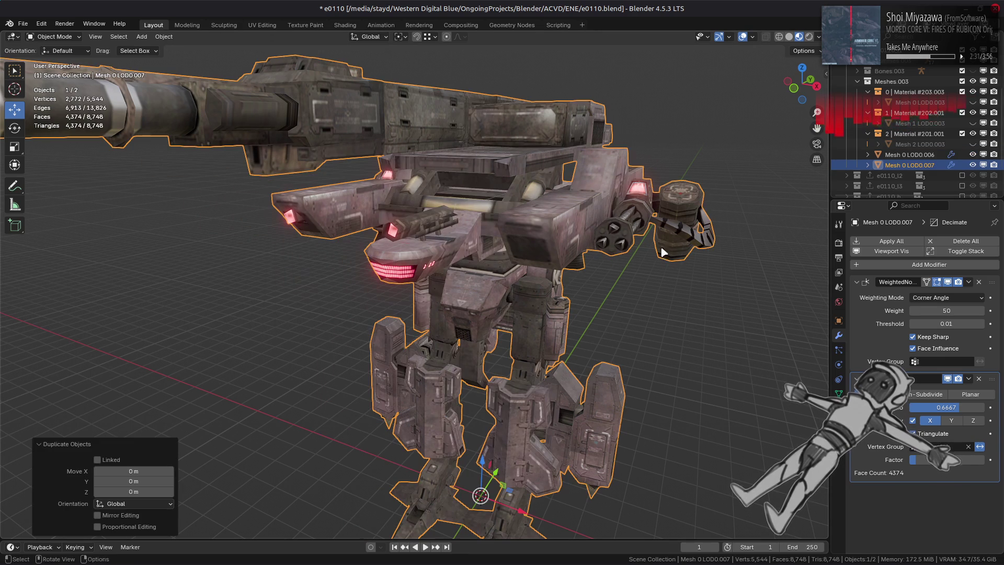
pyautogui.click(973, 155)
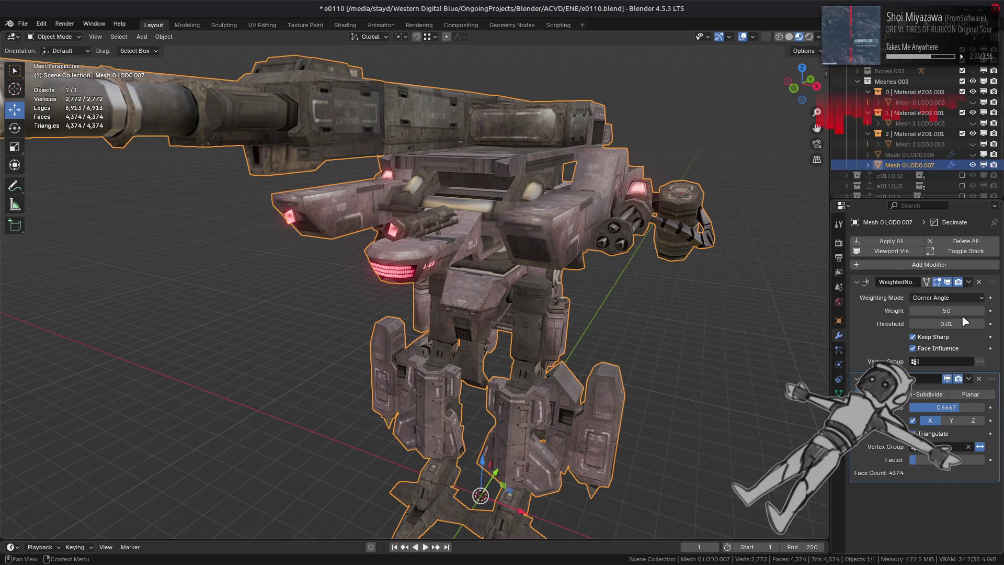
pyautogui.click(983, 381)
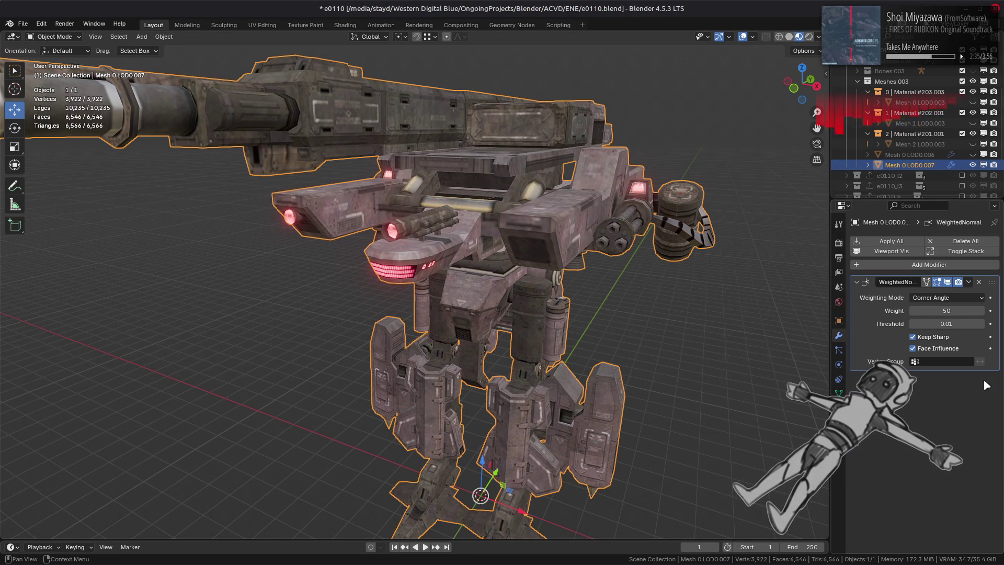
pyautogui.click(972, 284)
pyautogui.click(965, 289)
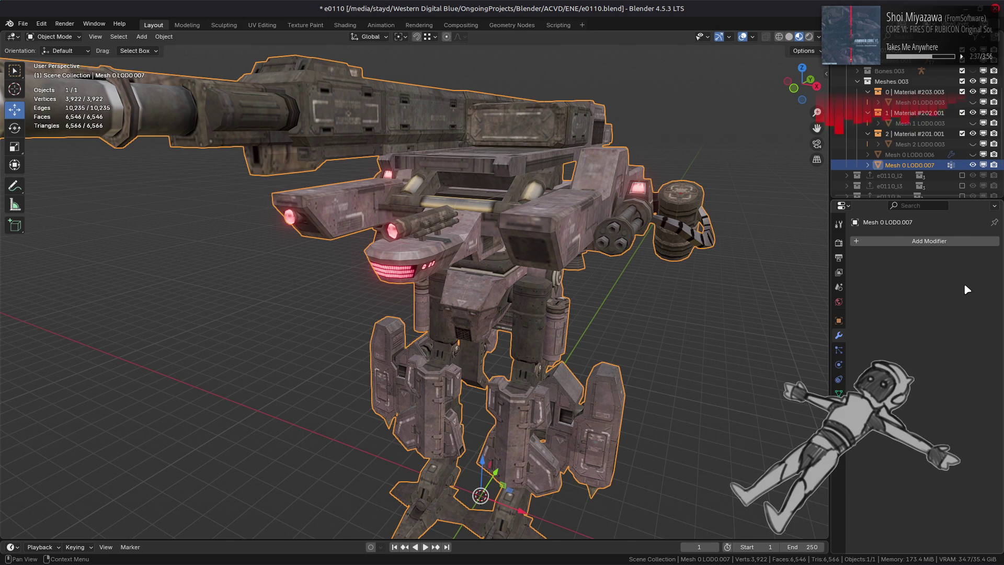
pyautogui.click(974, 164)
# Step: Apply Weighted Normal on the original Mesh 0 LOD0.006, leaving only its Decimate modifier
pyautogui.click(973, 154)
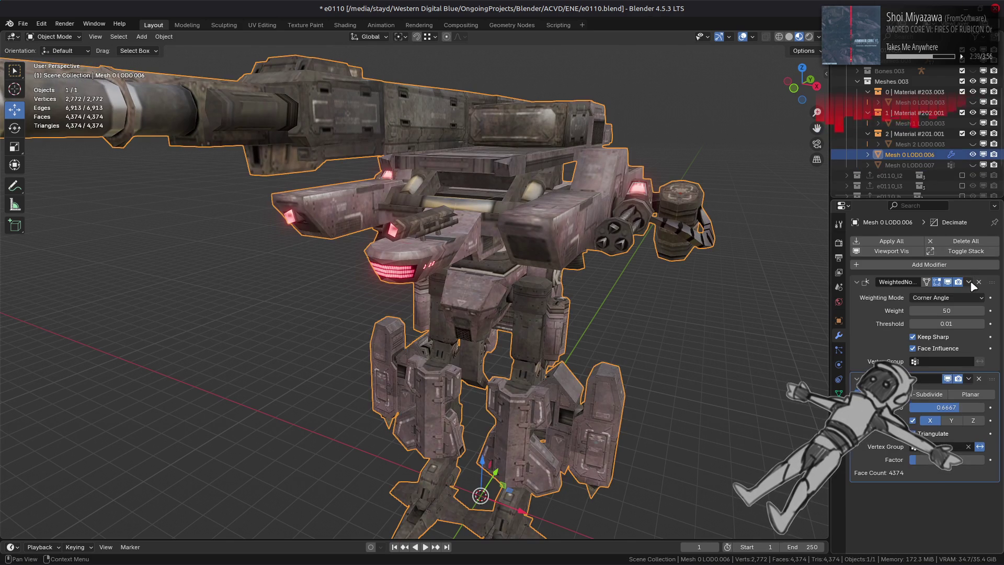
pyautogui.click(971, 282)
pyautogui.click(969, 294)
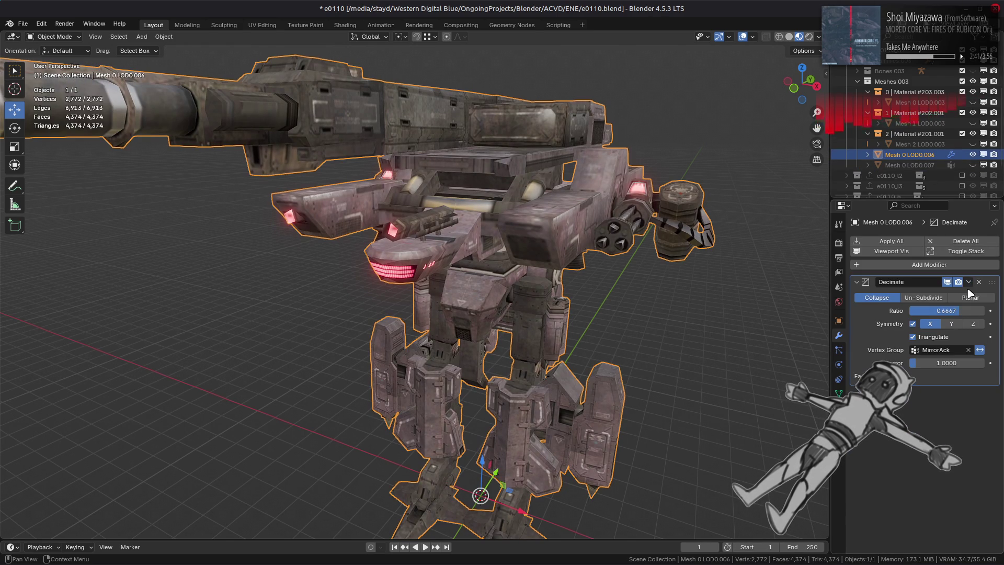
pyautogui.click(950, 282)
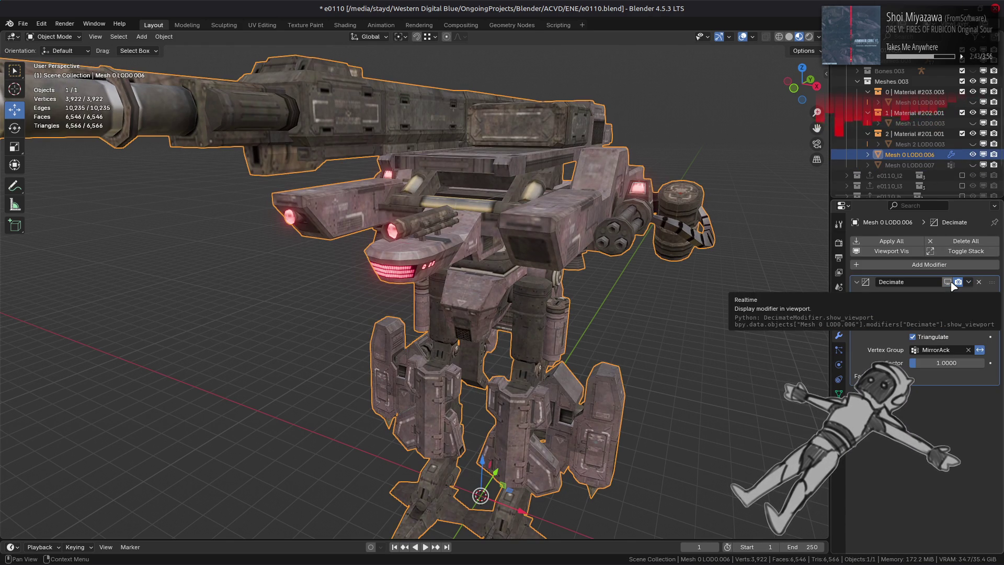
pyautogui.click(948, 283)
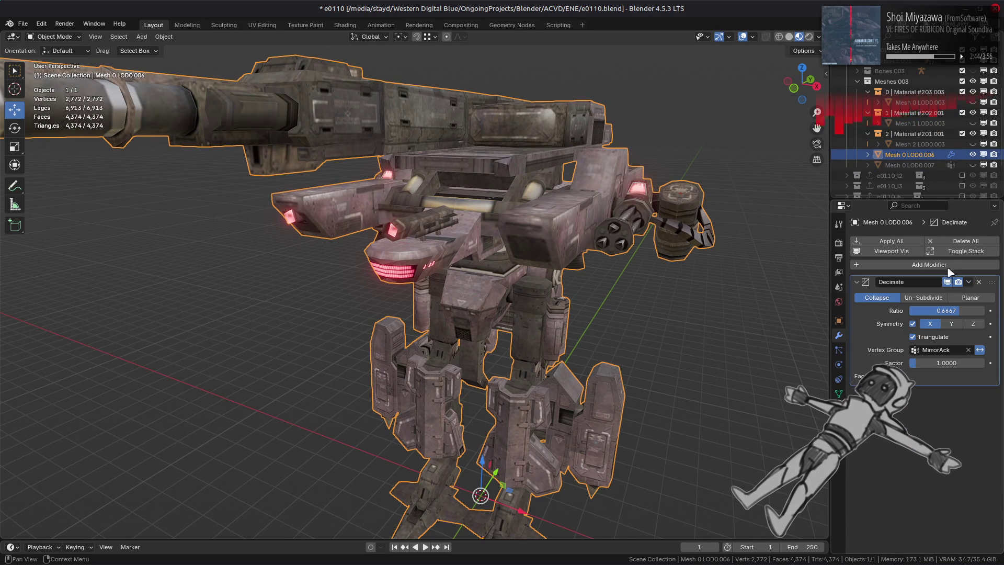
pyautogui.click(973, 165)
pyautogui.click(983, 165)
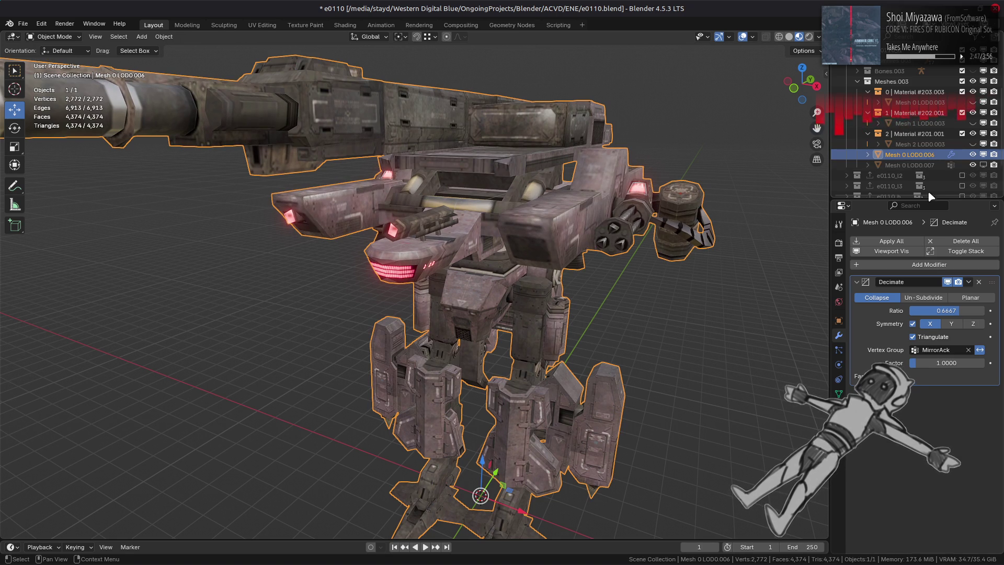
pyautogui.click(890, 264)
# Step: Add a Data Transfer modifier sourcing from Mesh 0 LOD0.007 with Edge Data enabled
pyautogui.moveTo(890, 264)
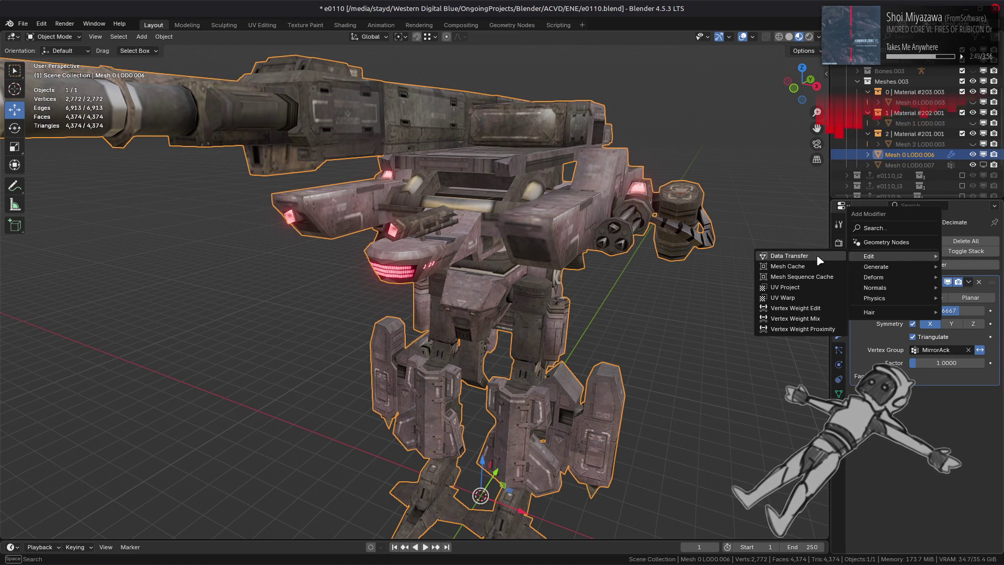
pyautogui.click(789, 256)
pyautogui.click(916, 165)
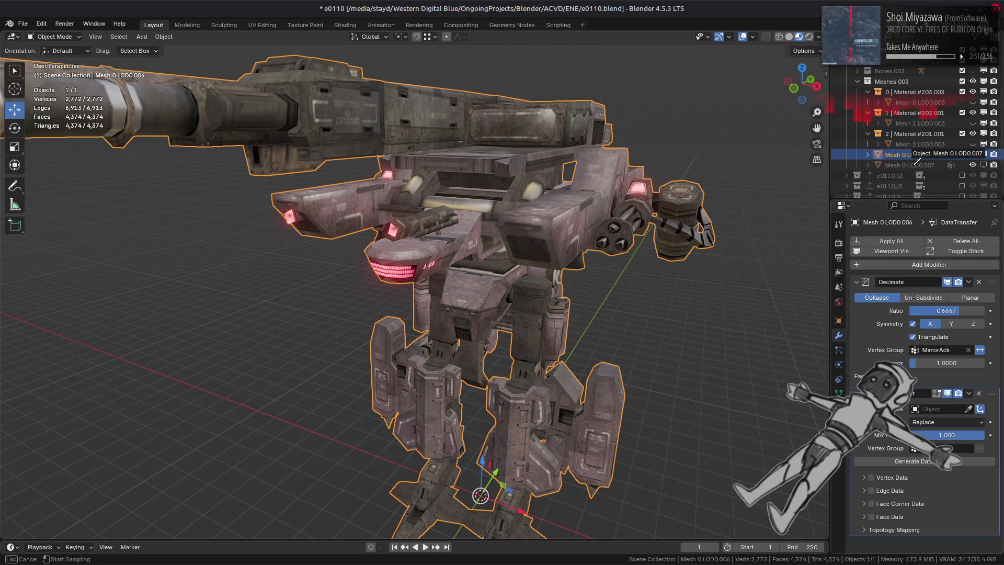
pyautogui.click(868, 491)
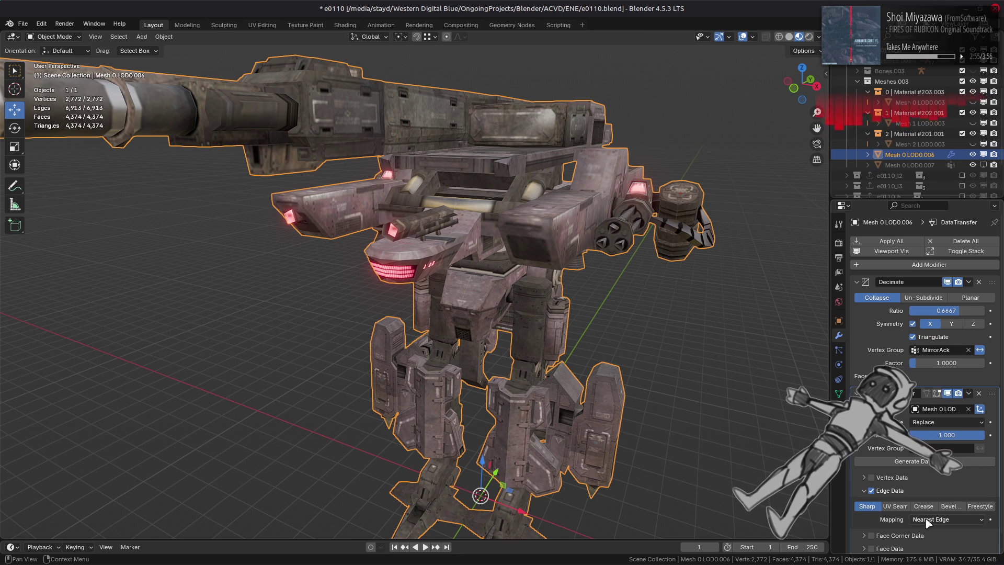
# Step: Add a Corner Angle Weighted Normal with Keep Sharp and Face Influence, viewed in Solid shading
pyautogui.hotkey('shift', 'a')
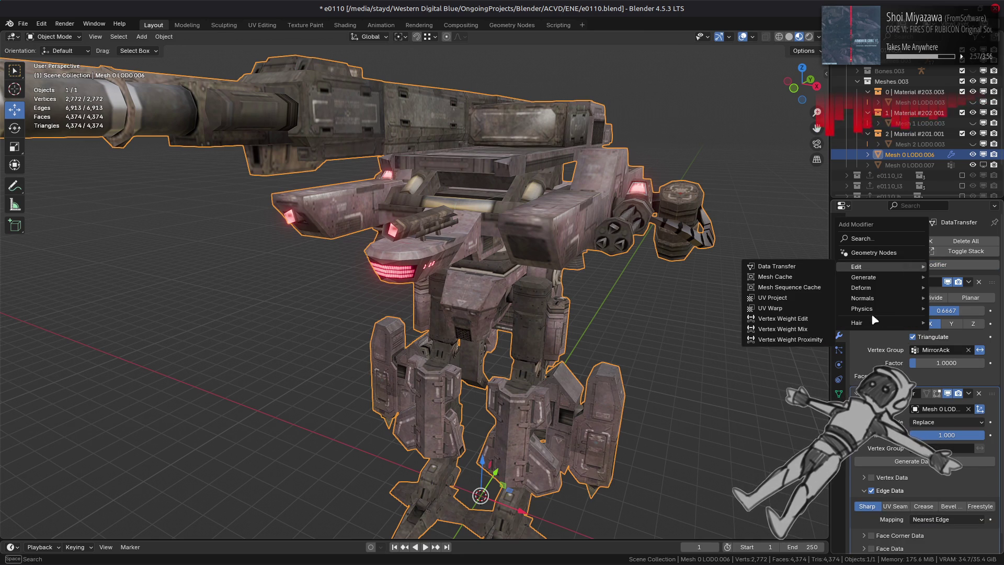
pyautogui.moveTo(853, 298)
pyautogui.click(781, 309)
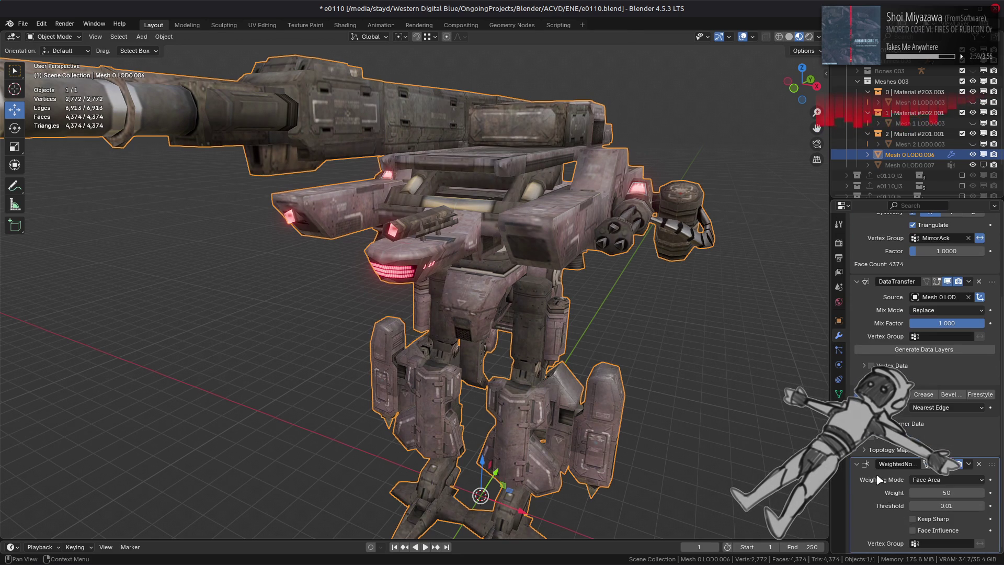
pyautogui.click(930, 483)
pyautogui.click(934, 503)
pyautogui.click(934, 519)
pyautogui.click(936, 530)
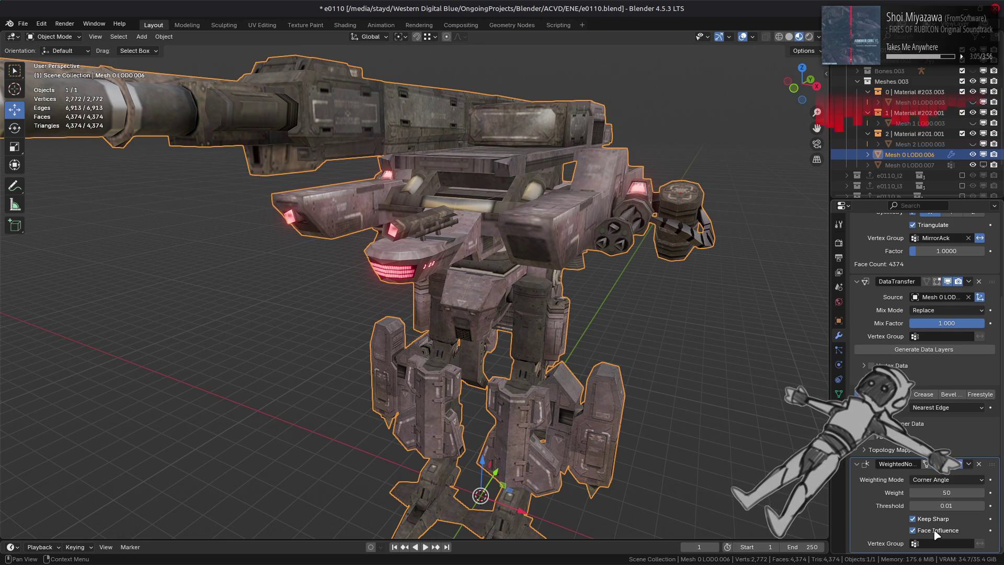
pyautogui.click(930, 478)
pyautogui.click(935, 518)
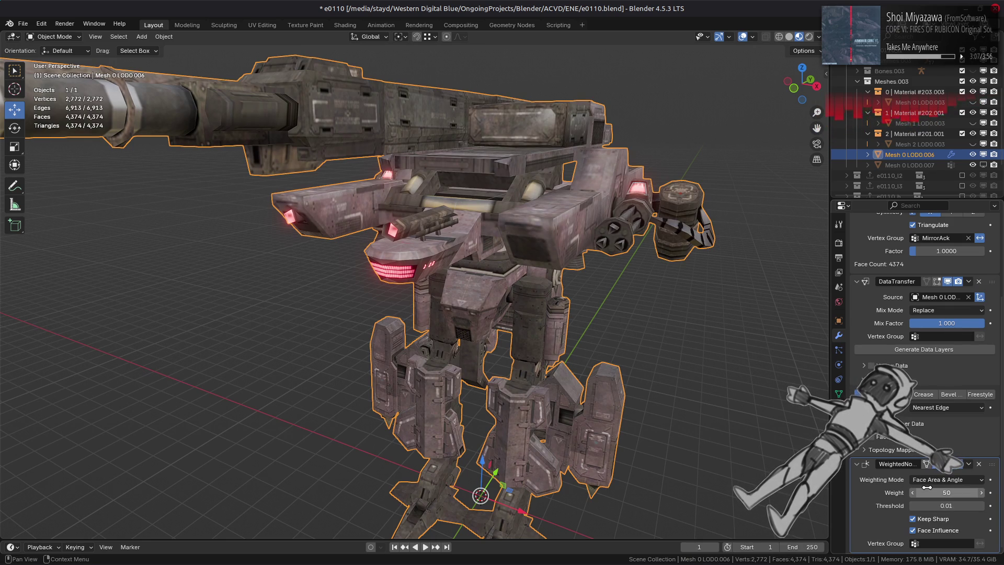
pyautogui.click(940, 480)
pyautogui.click(939, 506)
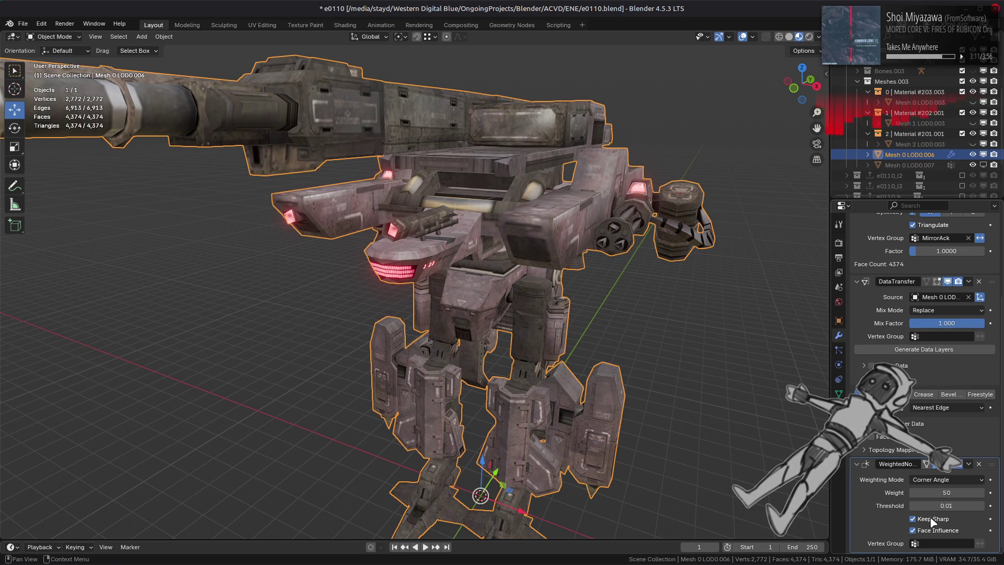
pyautogui.click(789, 37)
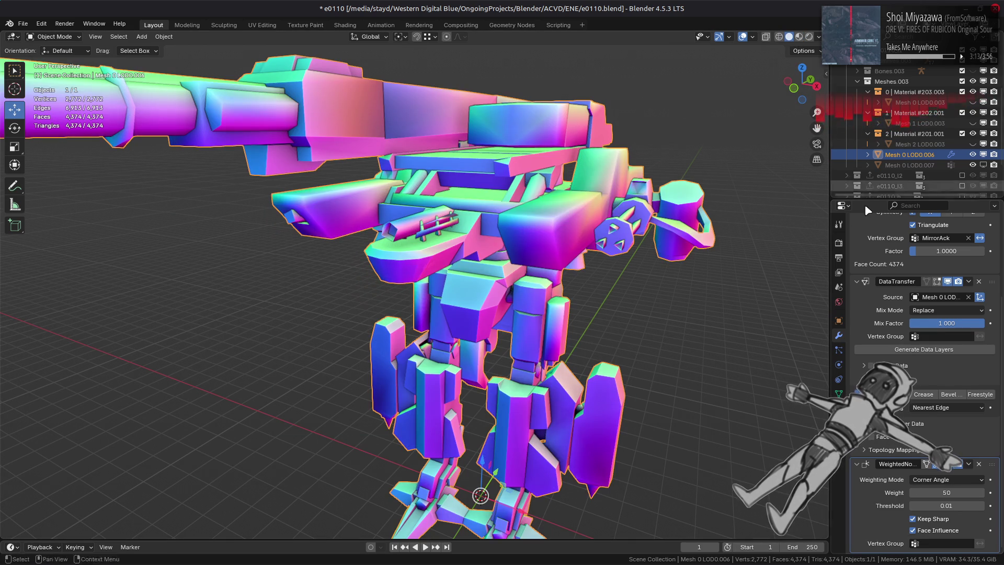
# Step: Enable Face Corner Data transfer and keep its current mapping
pyautogui.click(910, 424)
pyautogui.click(872, 424)
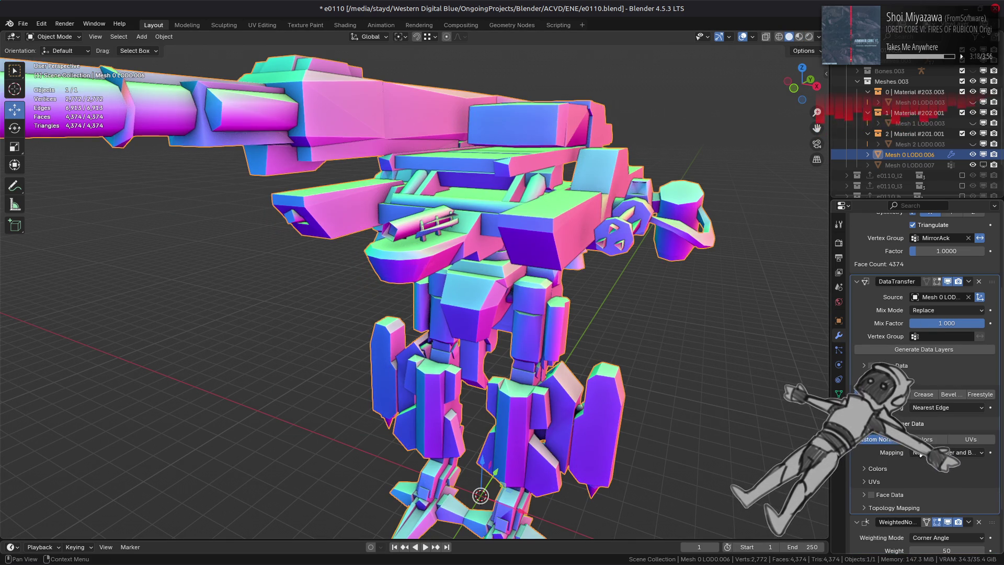
pyautogui.click(936, 453)
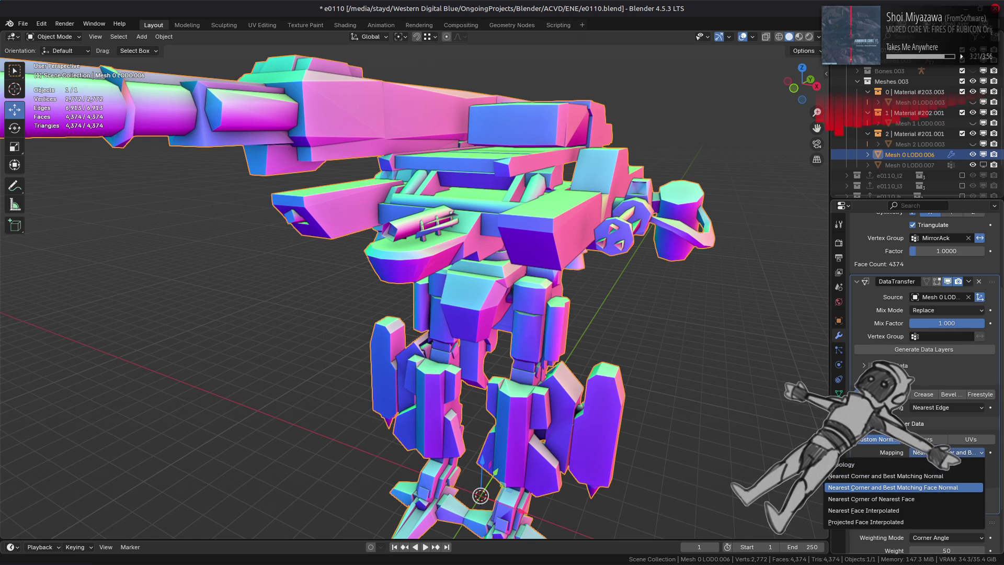
pyautogui.click(889, 487)
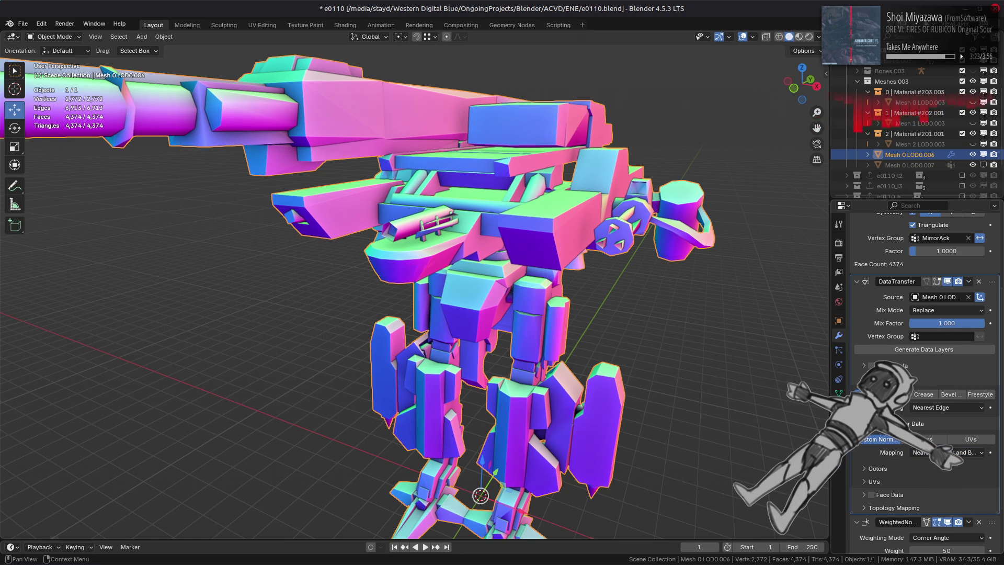
# Step: Compare edge mappings Nearest Vertices, Nearest Face Edge and Nearest Edge, ending on Projected Edge Interpolated
pyautogui.click(941, 407)
pyautogui.click(940, 432)
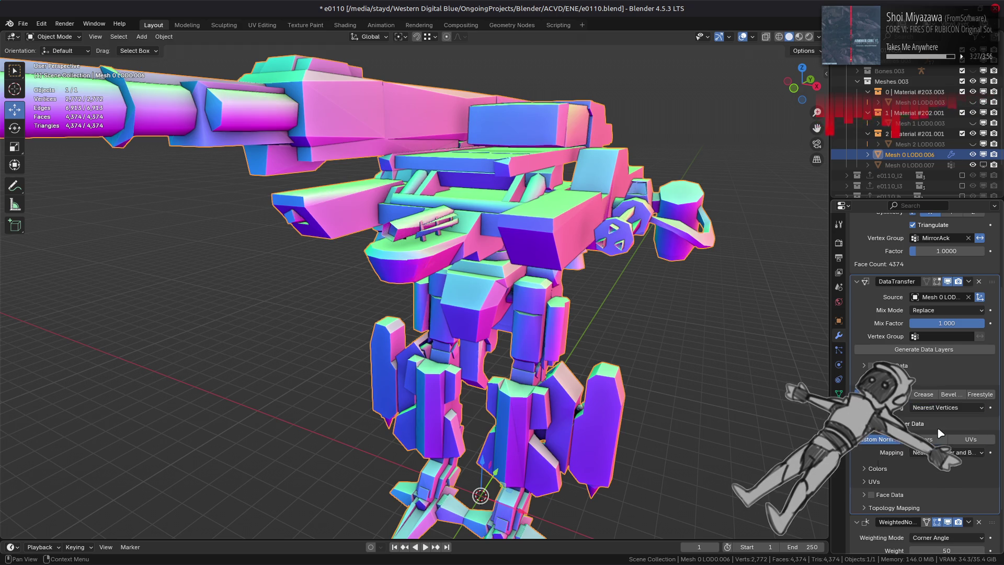
pyautogui.scroll(2, 715, 362)
pyautogui.moveTo(737, 359); pyautogui.dragTo(681, 361, button='middle')
pyautogui.click(941, 408)
pyautogui.click(941, 458)
pyautogui.moveTo(742, 379); pyautogui.dragTo(730, 378, button='middle')
pyautogui.click(948, 407)
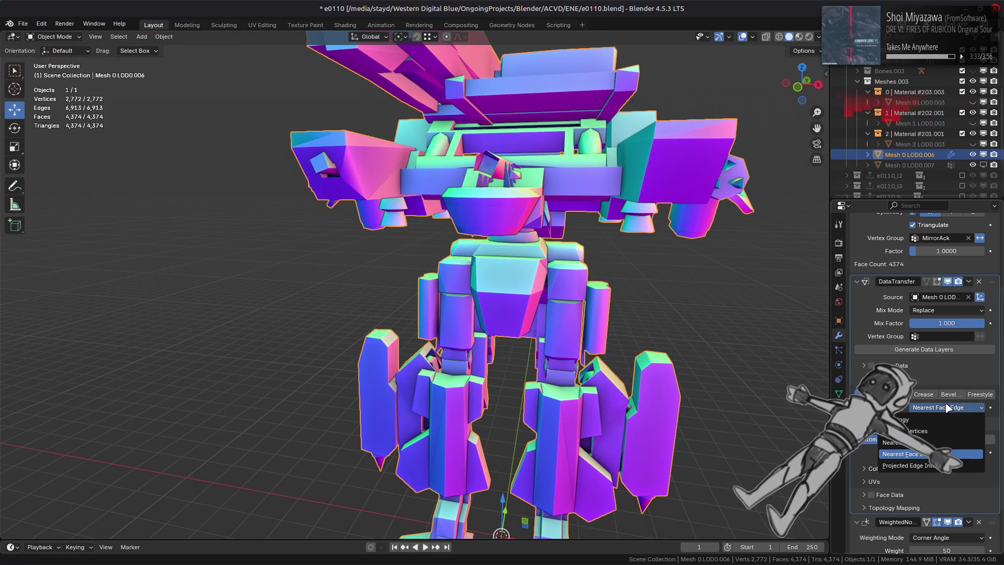
pyautogui.click(911, 466)
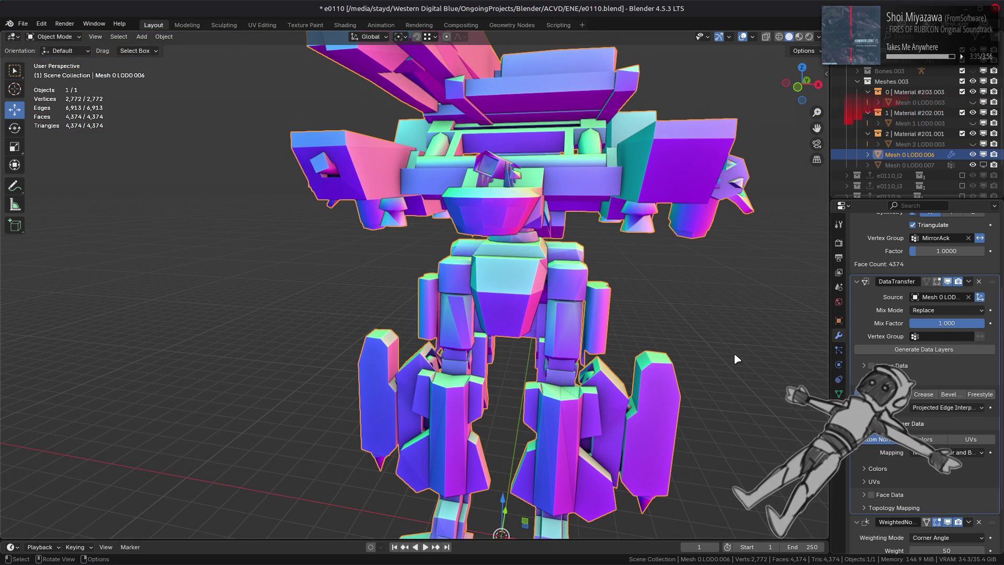
pyautogui.moveTo(734, 354)
pyautogui.mouseDown(button='middle')
pyautogui.moveTo(713, 351)
pyautogui.moveTo(720, 357)
pyautogui.mouseUp(button='middle')
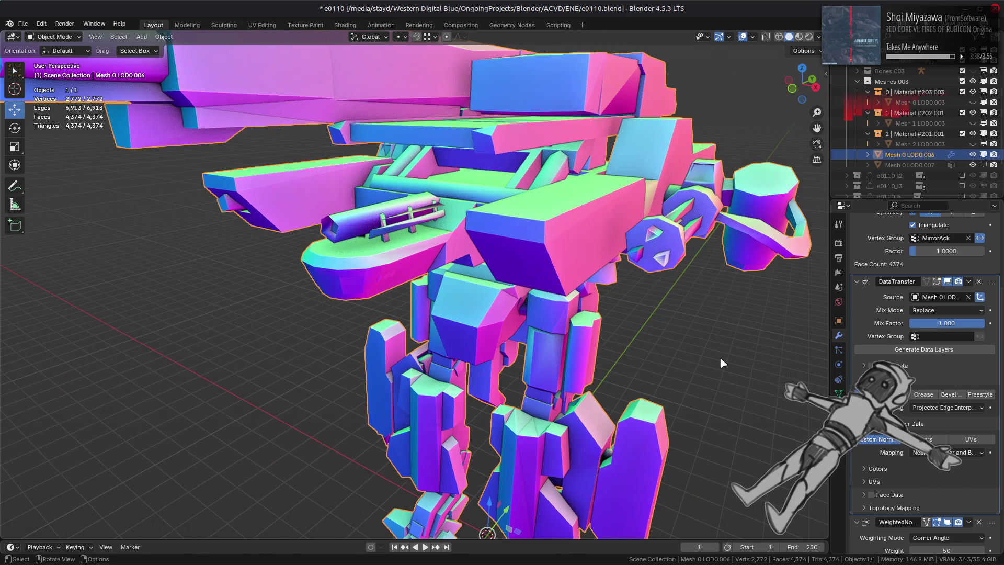
pyautogui.click(947, 407)
pyautogui.click(940, 442)
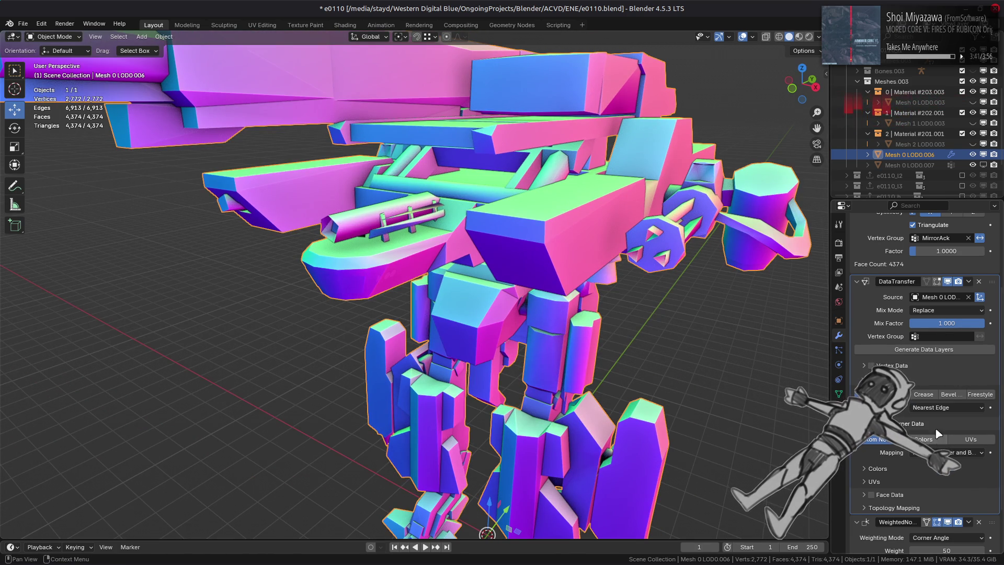
pyautogui.click(947, 408)
pyautogui.click(937, 466)
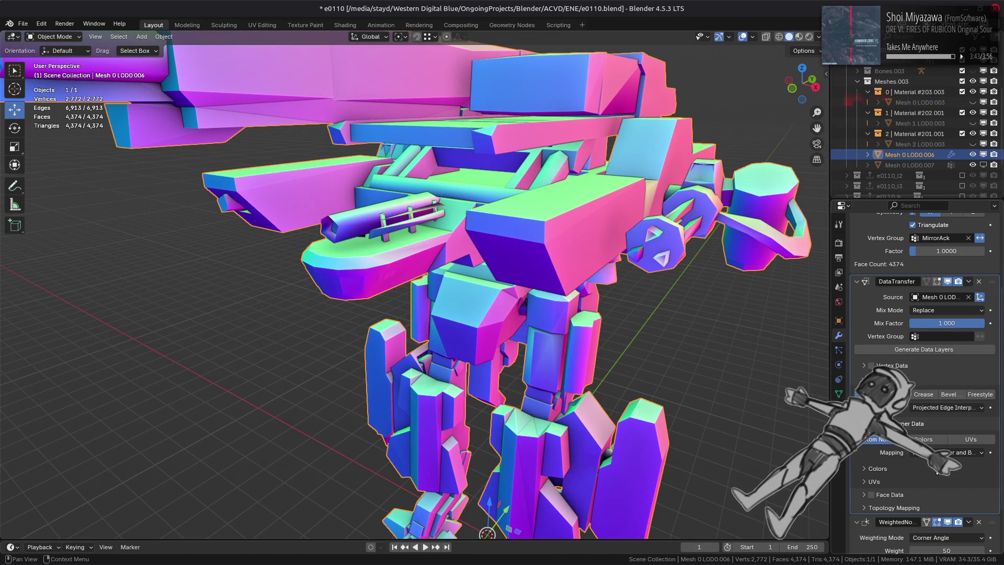
pyautogui.moveTo(721, 361); pyautogui.dragTo(698, 366, button='middle')
# Step: In Topology Mapping, set the ray radius to 0 m and turn off Max Distance
pyautogui.click(908, 507)
pyautogui.scroll(-3, 915, 490)
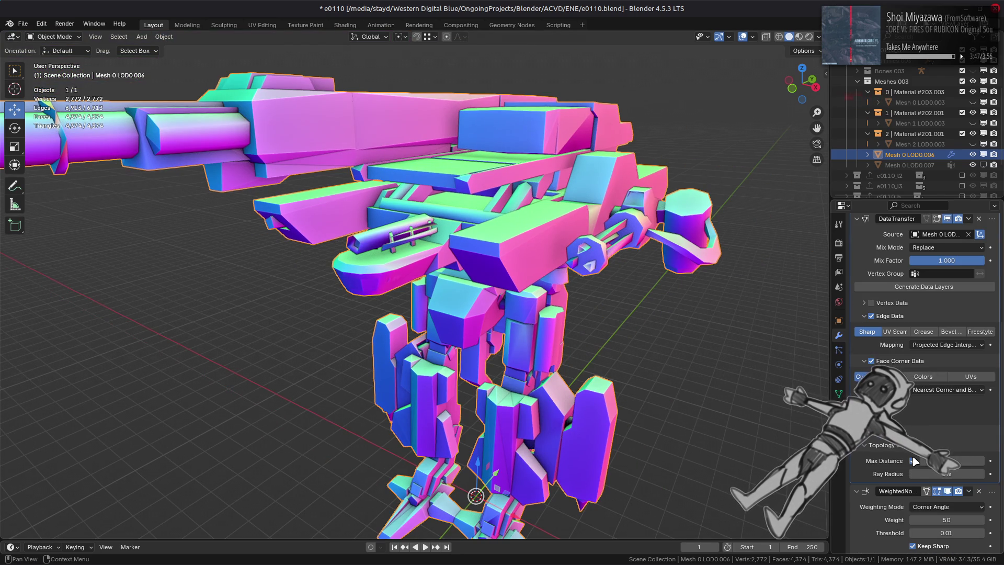
pyautogui.moveTo(932, 472)
pyautogui.mouseDown()
pyautogui.moveTo(987, 479)
pyautogui.moveTo(916, 479)
pyautogui.mouseUp()
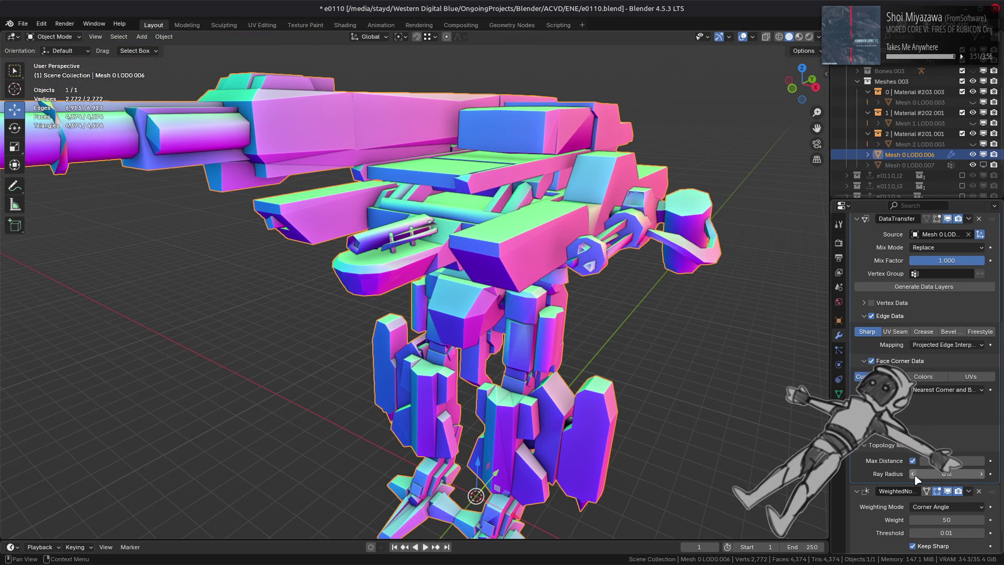
pyautogui.moveTo(978, 476); pyautogui.dragTo(978, 476)
pyautogui.click(962, 474)
pyautogui.write('01')
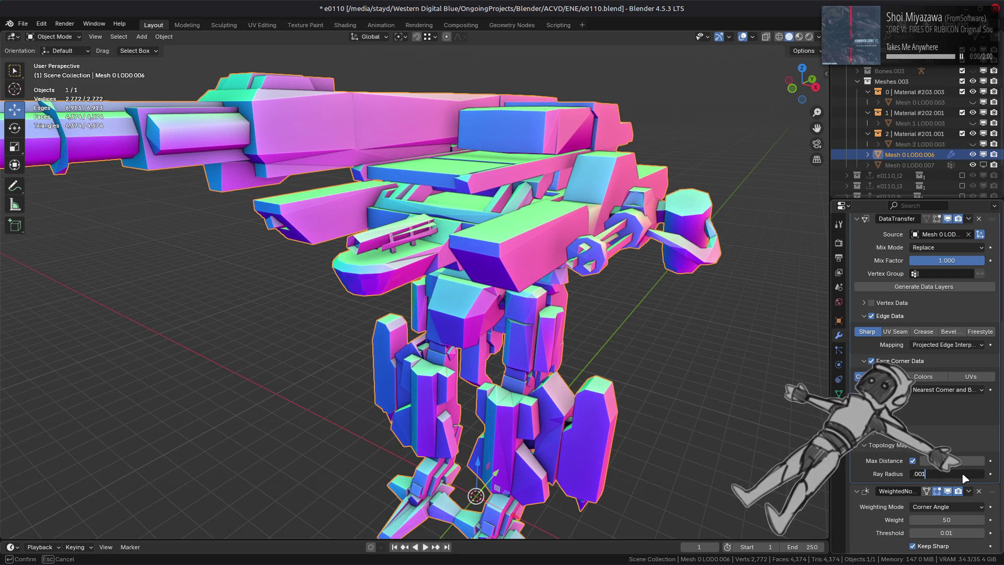
pyautogui.press('Return')
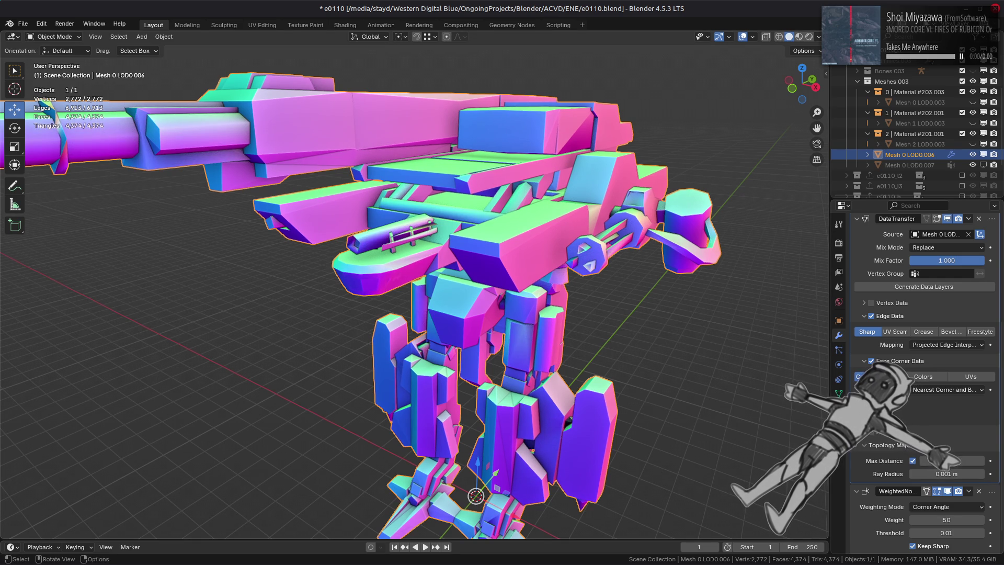
pyautogui.click(939, 473)
pyautogui.write('0')
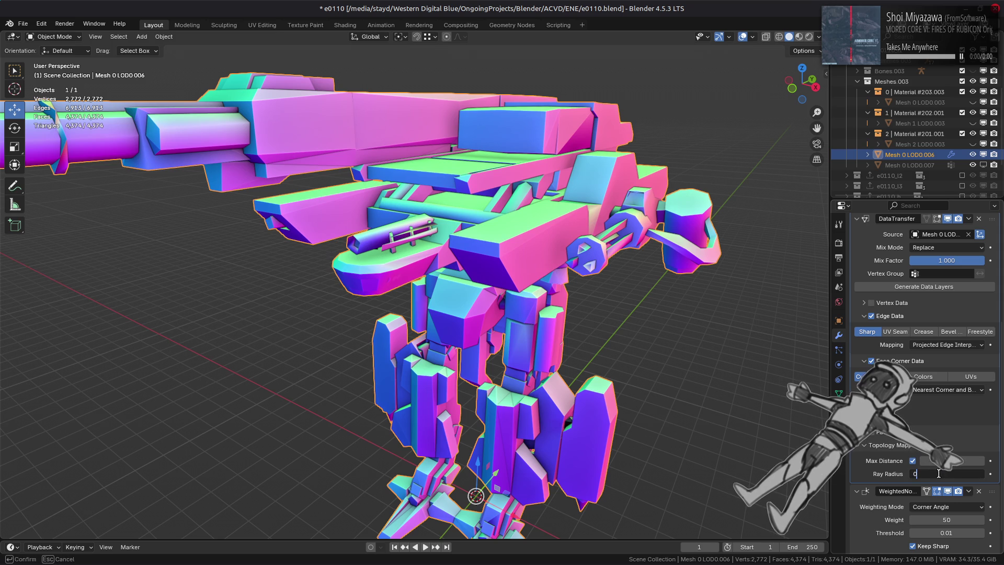
pyautogui.press('Return')
pyautogui.click(913, 461)
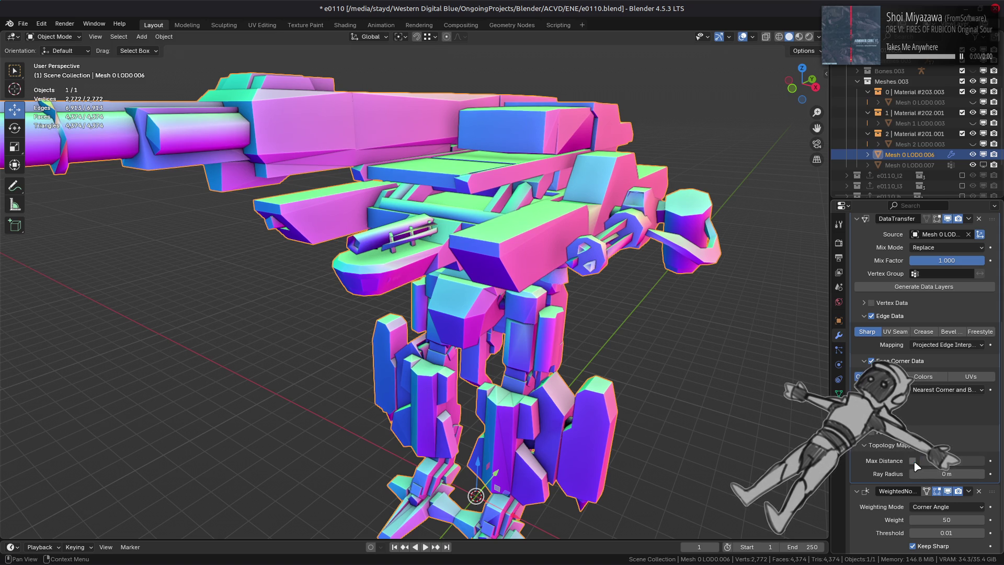
pyautogui.click(900, 445)
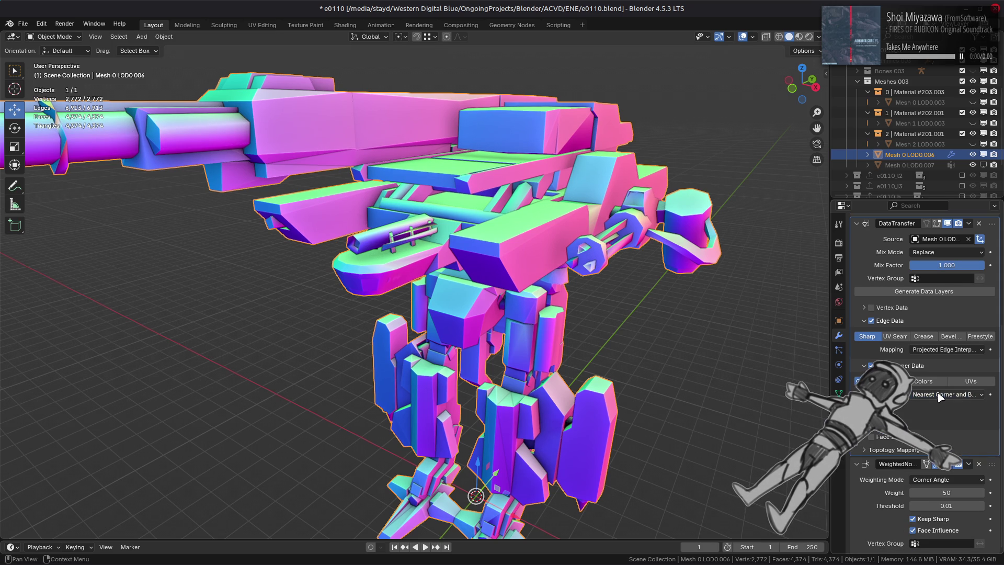
pyautogui.click(942, 349)
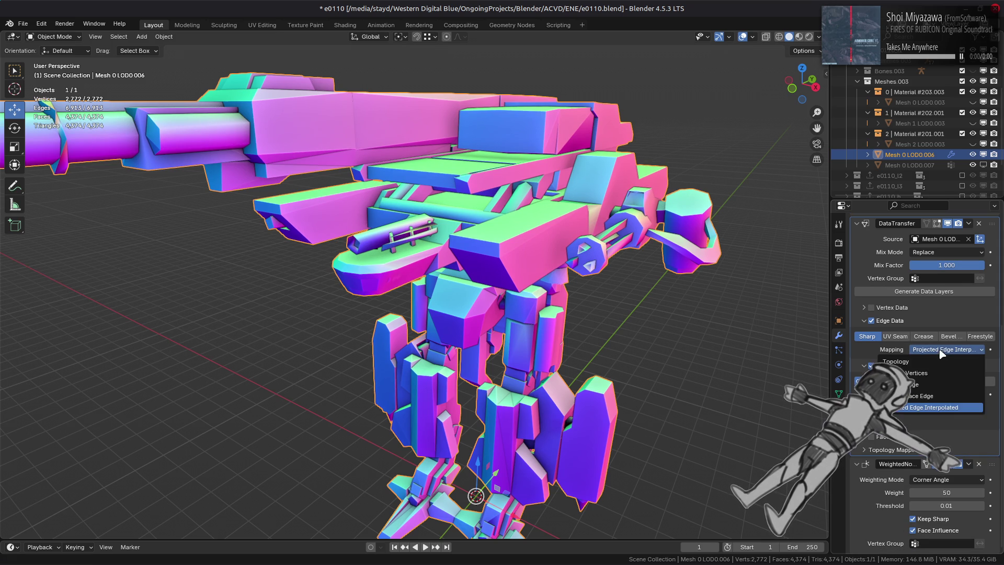
# Step: Set edge mapping to Nearest Edge and enter Edit Mode on the decimated mesh
pyautogui.click(931, 387)
pyautogui.scroll(5, 453, 239)
pyautogui.press('Tab')
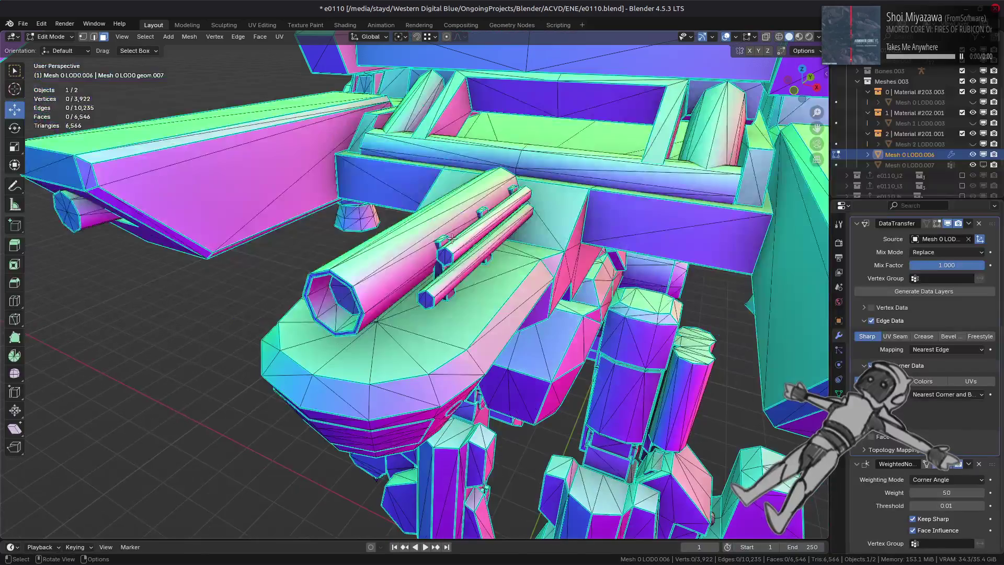
pyautogui.scroll(2, 452, 238)
pyautogui.moveTo(565, 144); pyautogui.dragTo(659, 155, button='middle')
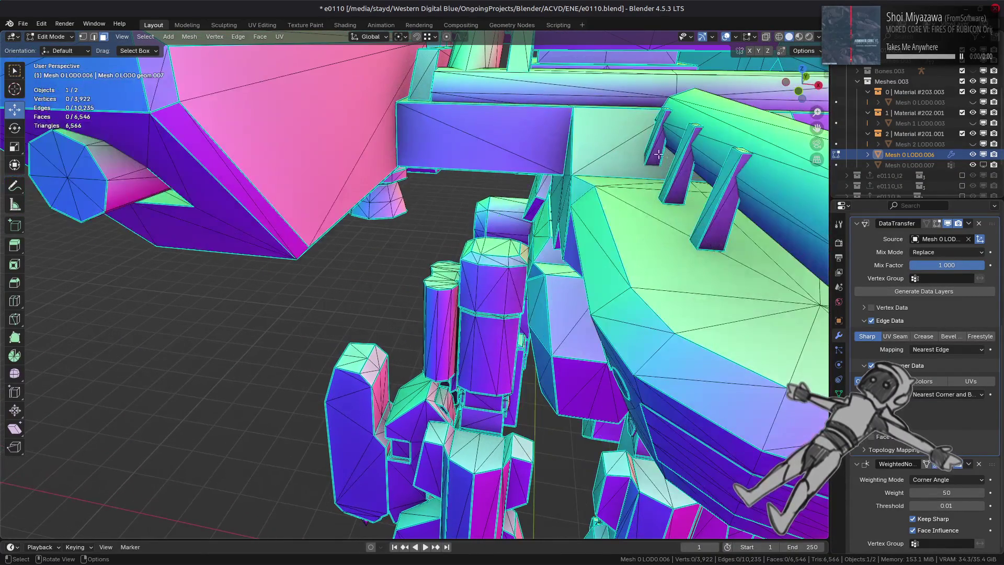
# Step: Select the two cannon rods with linked selection, delete them, and return to Object Mode
pyautogui.click(674, 176)
pyautogui.press('KP_Decimal')
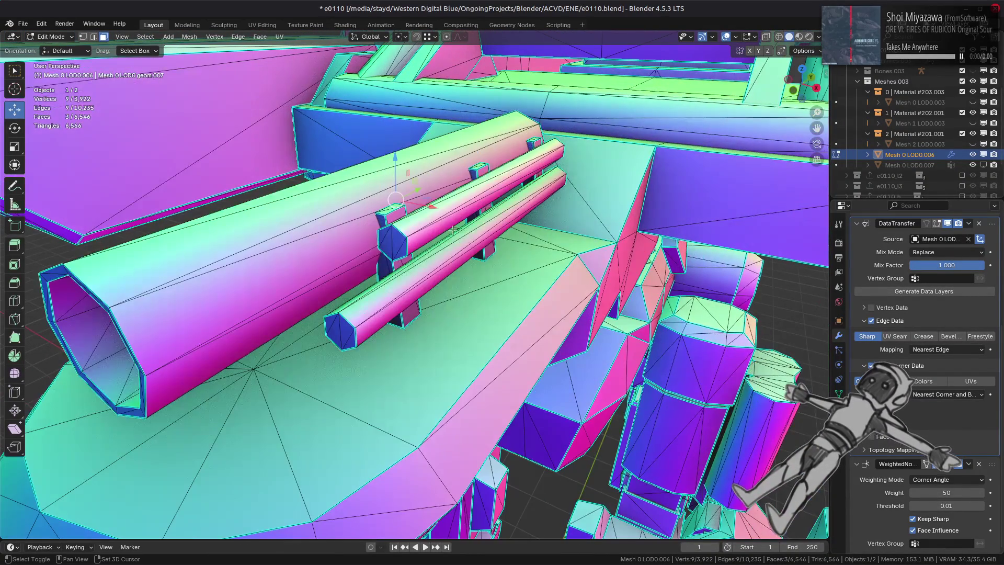
pyautogui.keyDown('shift'); pyautogui.click(386, 261); pyautogui.keyUp('shift')
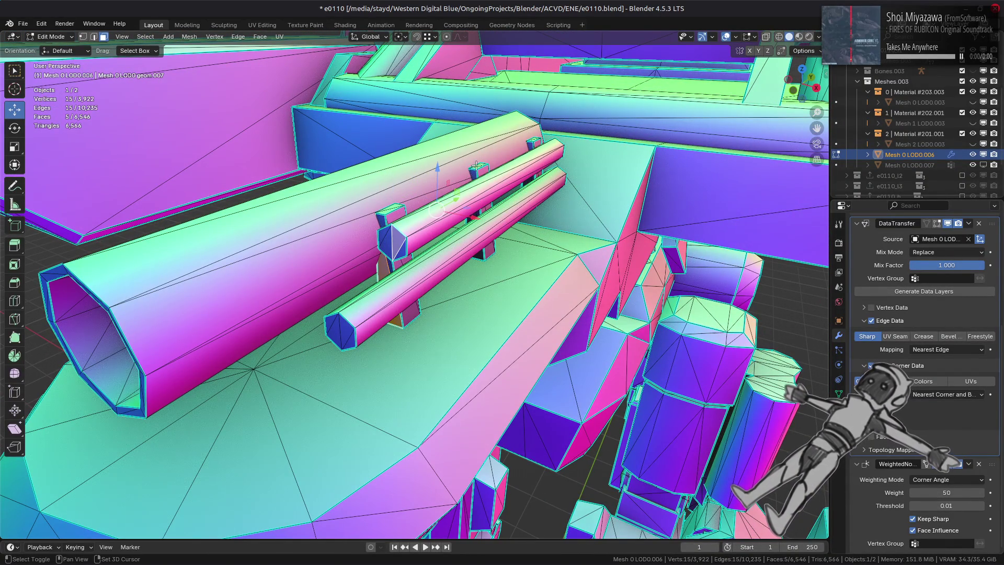
pyautogui.keyDown('shift'); pyautogui.click(527, 206); pyautogui.keyUp('shift')
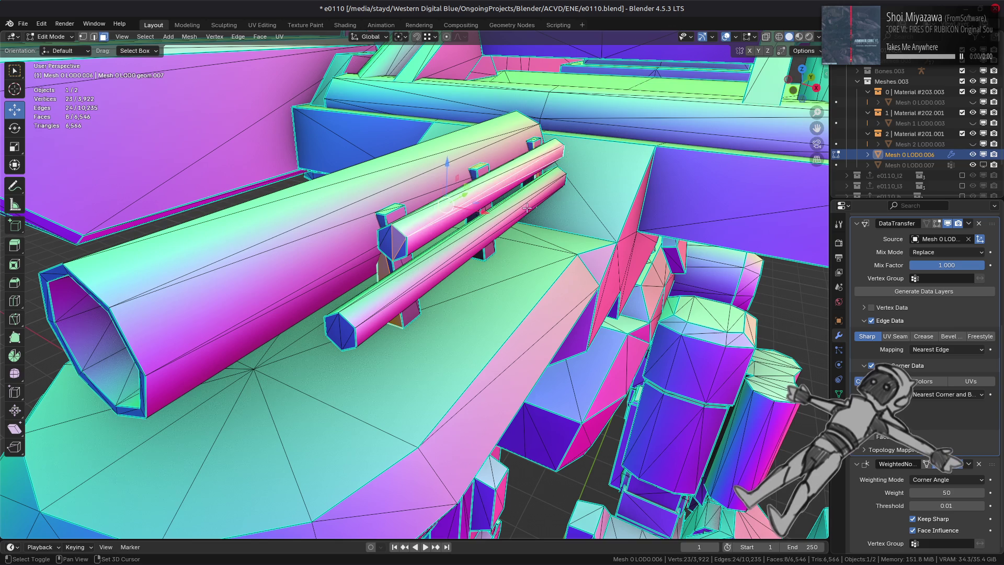
pyautogui.hotkey('ctrl', 'l')
pyautogui.press('x')
pyautogui.click(507, 492)
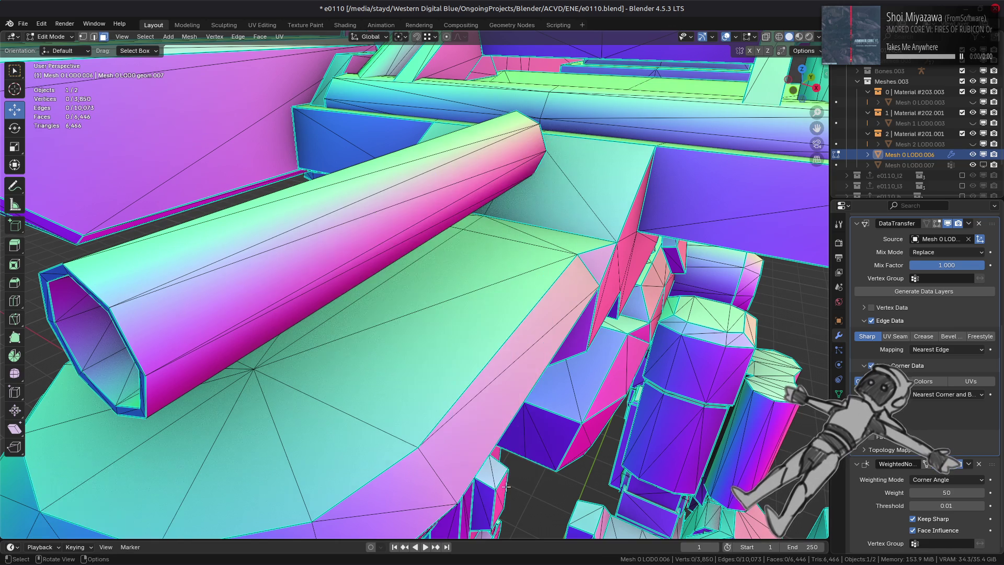
pyautogui.scroll(-5, 518, 382)
pyautogui.moveTo(518, 382)
pyautogui.mouseDown(button='middle')
pyautogui.moveTo(510, 343)
pyautogui.moveTo(528, 319)
pyautogui.moveTo(518, 288)
pyautogui.moveTo(505, 290)
pyautogui.mouseUp(button='middle')
pyautogui.press('Tab')
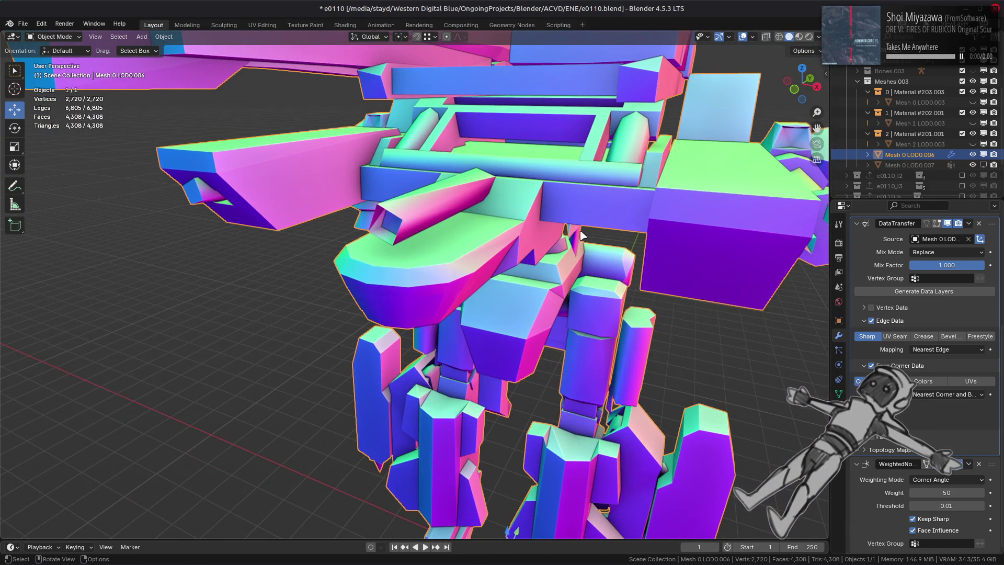
pyautogui.click(910, 165)
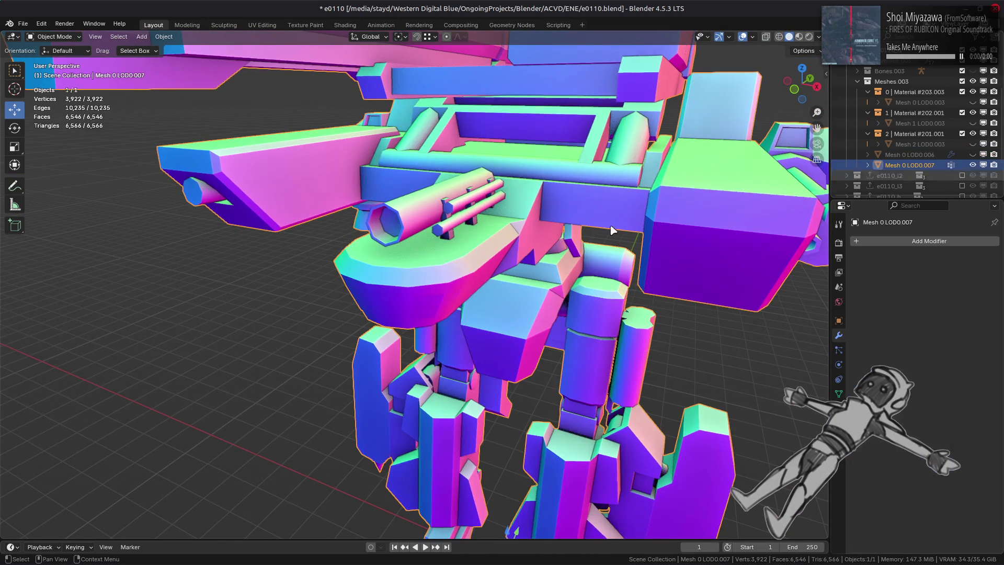
# Step: Enter Edit Mode on Mesh 0 LOD0.007 and delete the cannon rail pieces
pyautogui.press('Tab')
pyautogui.scroll(3, 518, 189)
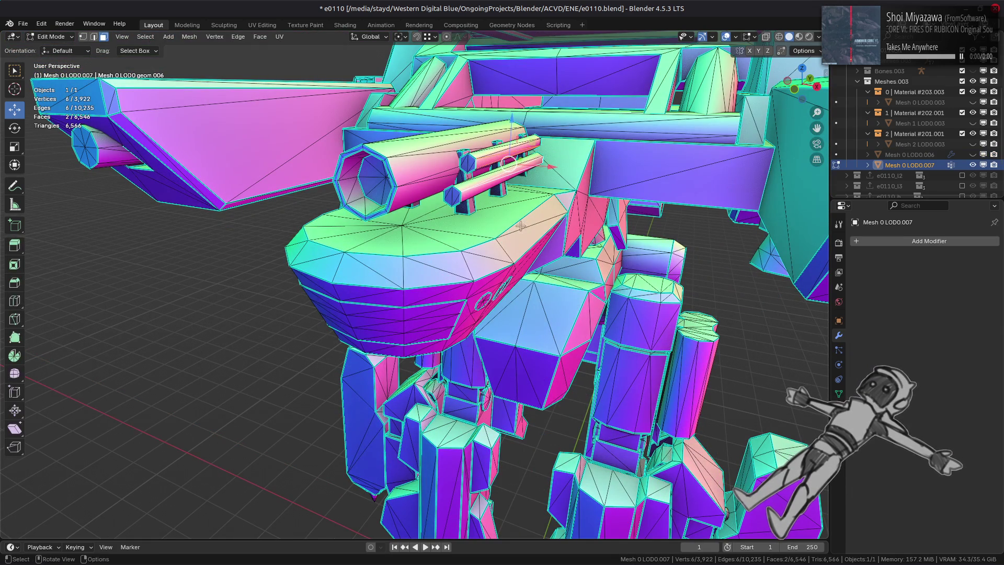
pyautogui.hotkey('ctrl', 'l')
pyautogui.rightClick(518, 211)
pyautogui.click(517, 193)
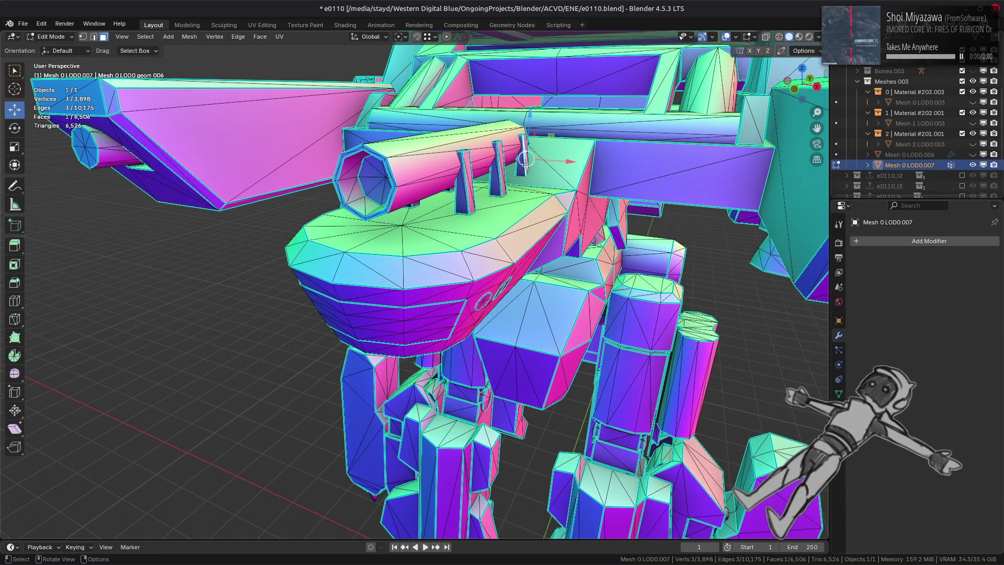
# Step: Delete the cannon fins, return to Object Mode, and unhide Mesh 0 LOD0.006
pyautogui.keyDown('shift'); pyautogui.click(471, 193); pyautogui.keyUp('shift')
pyautogui.moveTo(471, 193); pyautogui.dragTo(590, 186, button='middle')
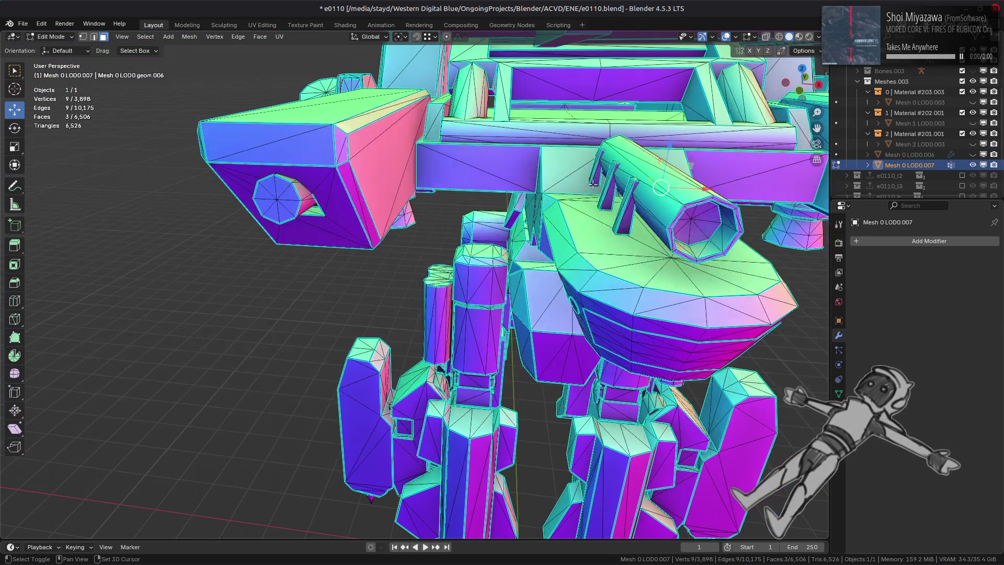
pyautogui.hotkey('ctrl', 'l')
pyautogui.rightClick(514, 311)
pyautogui.click(516, 309)
pyautogui.press('a')
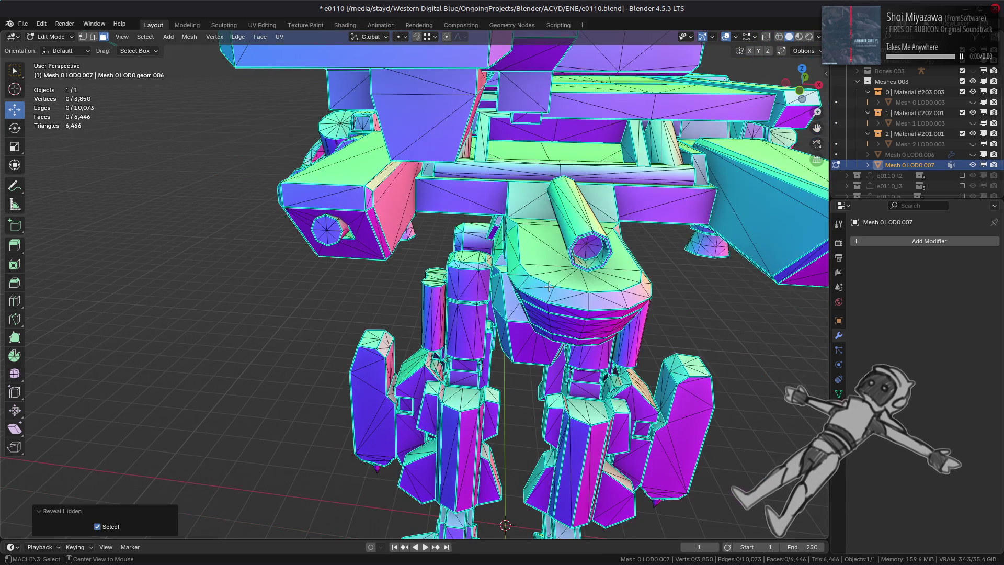
pyautogui.press('Tab')
pyautogui.press('KP_Decimal')
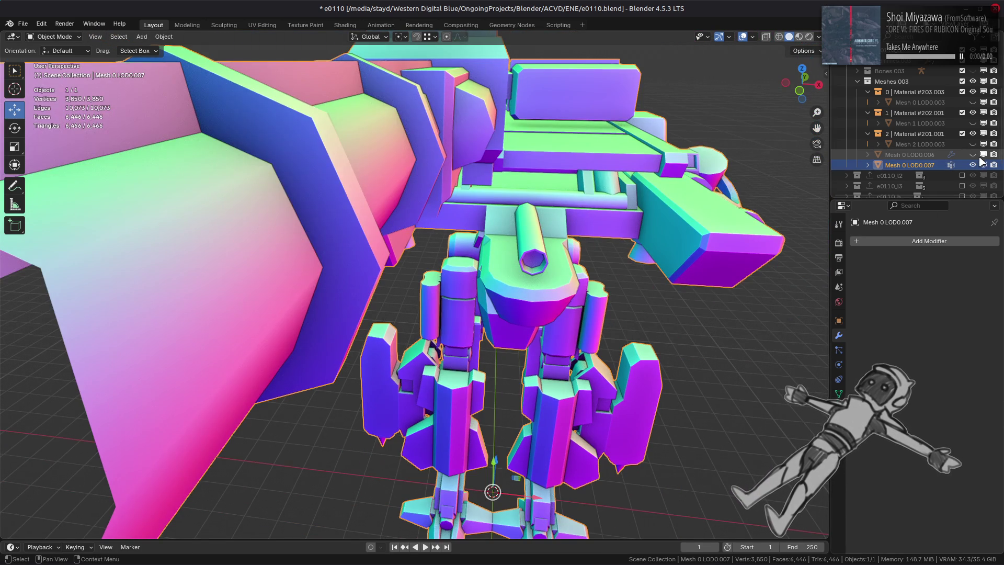
pyautogui.click(973, 154)
# Step: Select Mesh 0 LOD0.006 and toggle its WeightedNormal modifier's viewport display to refresh shading
pyautogui.click(910, 154)
pyautogui.scroll(-3, 602, 280)
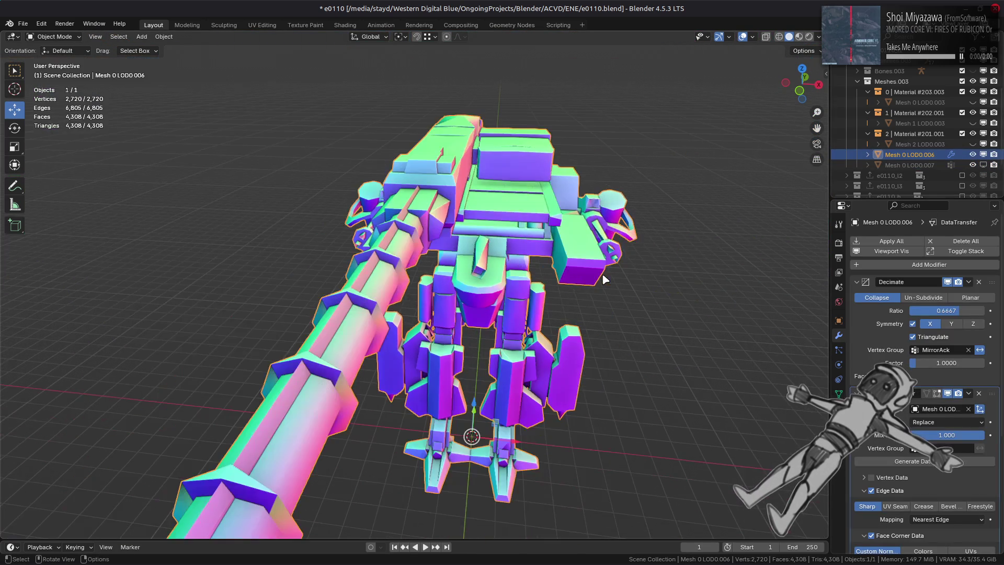
pyautogui.scroll(5, 583, 258)
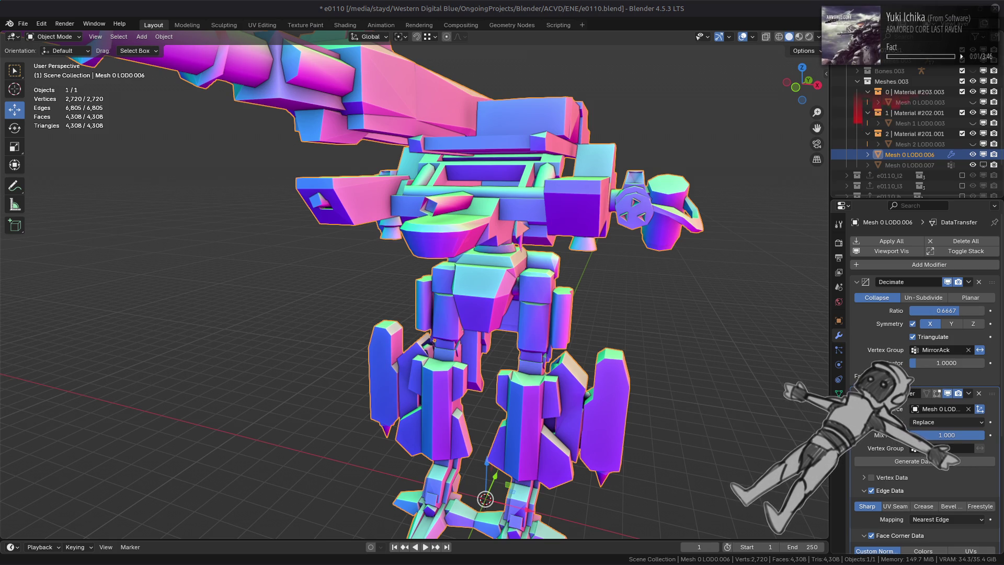
pyautogui.press('XF86AudioLowerVolume')
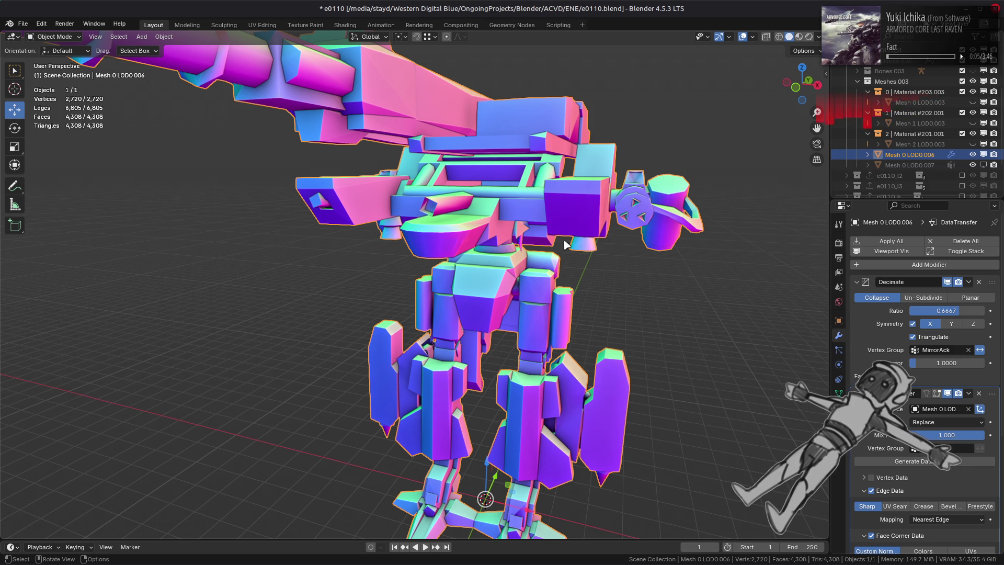
pyautogui.moveTo(600, 256)
pyautogui.mouseDown(button='middle')
pyautogui.moveTo(570, 178)
pyautogui.moveTo(579, 253)
pyautogui.mouseUp(button='middle')
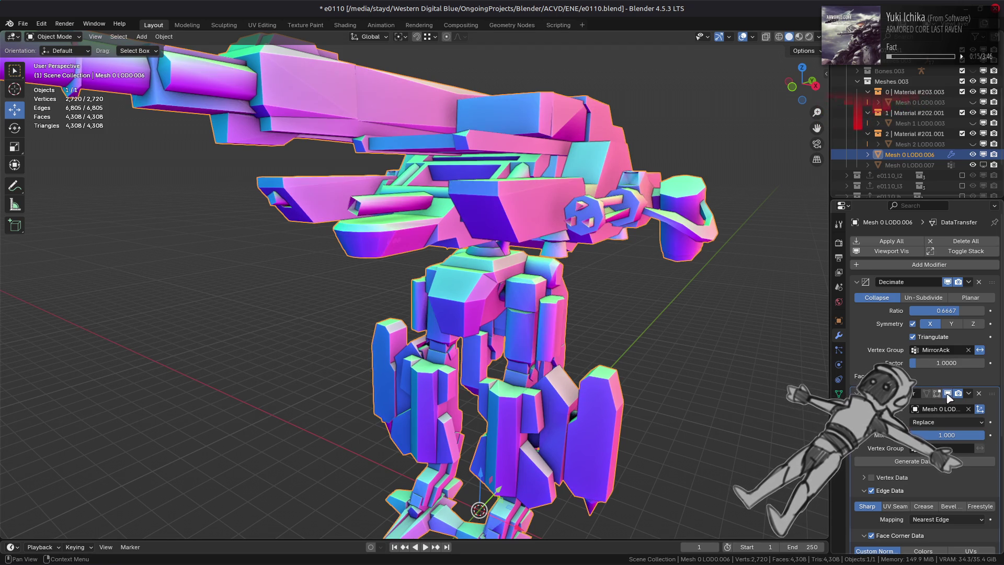
pyautogui.scroll(-8, 866, 446)
pyautogui.click(951, 469)
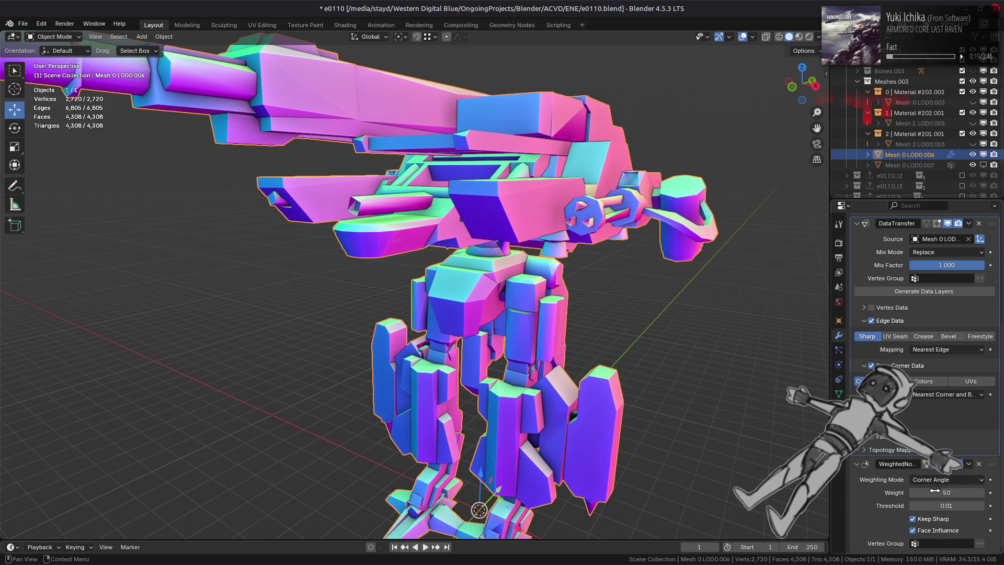
# Step: Switch WeightedNormal weighting between Face Area & Angle and Corner Angle twice, ending on Corner Angle
pyautogui.click(947, 479)
pyautogui.click(946, 520)
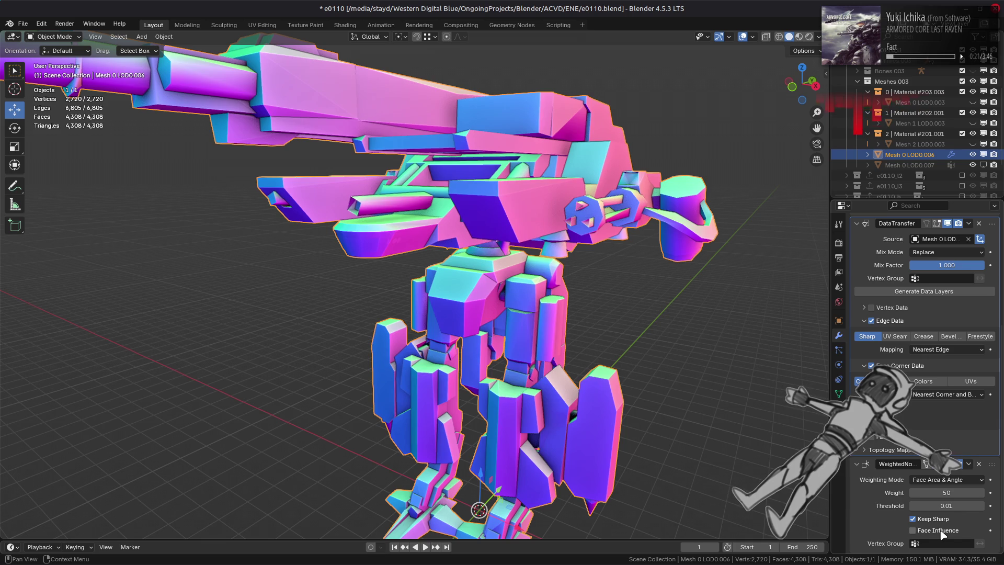
pyautogui.click(946, 480)
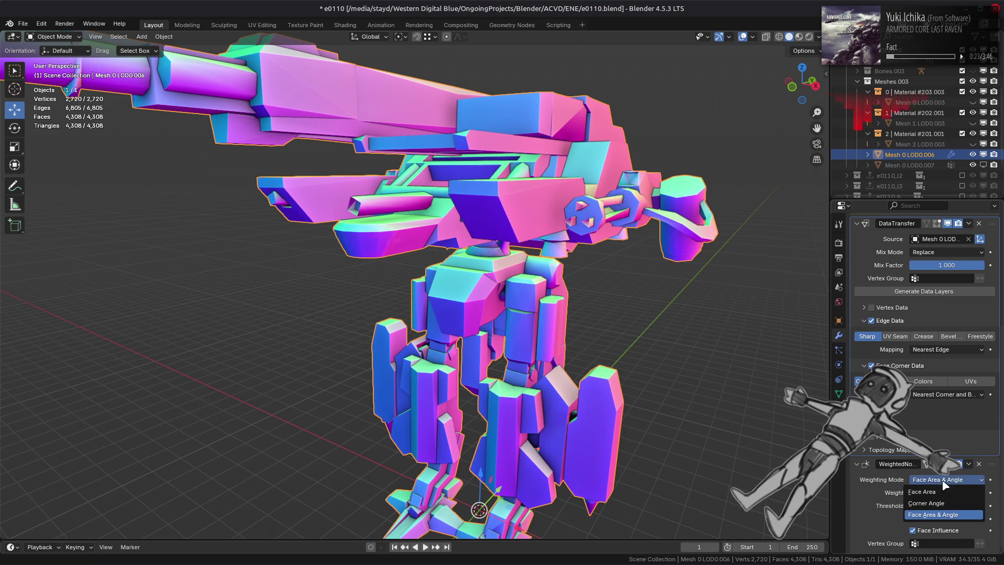
pyautogui.click(943, 504)
pyautogui.moveTo(701, 421)
pyautogui.mouseDown(button='middle')
pyautogui.moveTo(677, 413)
pyautogui.moveTo(714, 428)
pyautogui.mouseUp(button='middle')
pyautogui.click(939, 480)
pyautogui.click(945, 520)
pyautogui.click(923, 481)
pyautogui.click(939, 505)
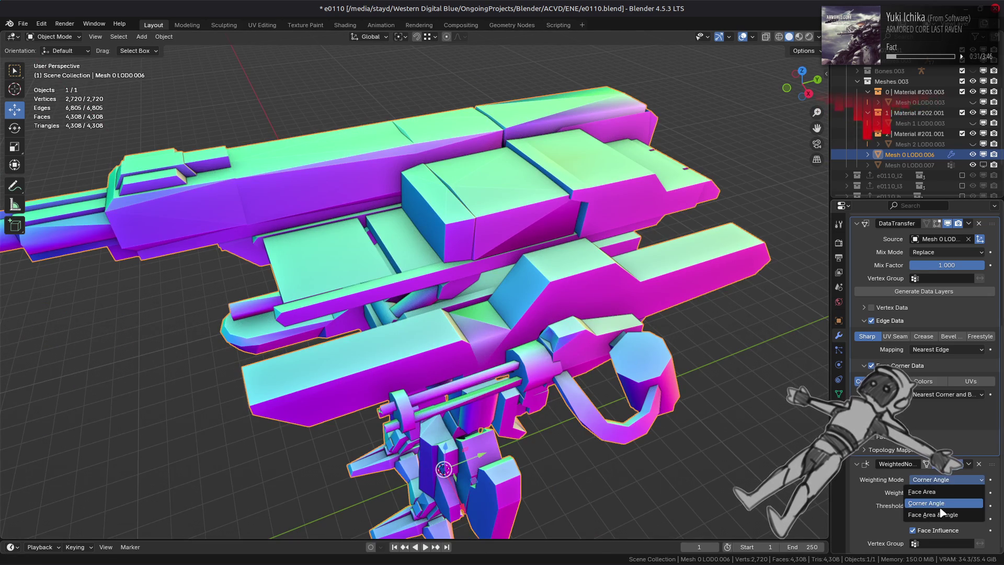
# Step: Retry Face Area & Angle, toggling weighted normals off and on, then settle on Corner Angle
pyautogui.scroll(4, 940, 506)
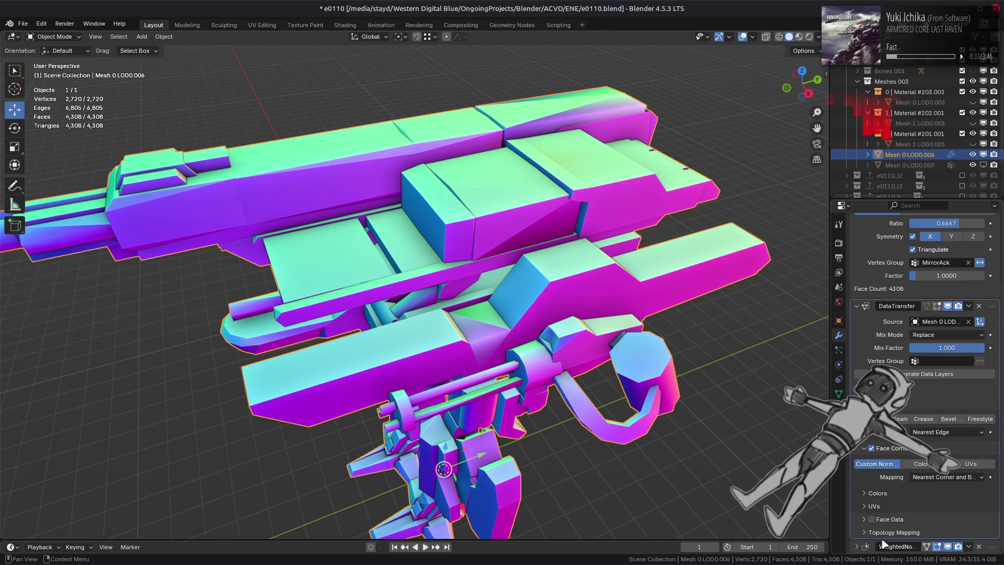
pyautogui.click(858, 547)
pyautogui.scroll(-4, 936, 502)
pyautogui.click(947, 480)
pyautogui.click(947, 515)
pyautogui.click(864, 439)
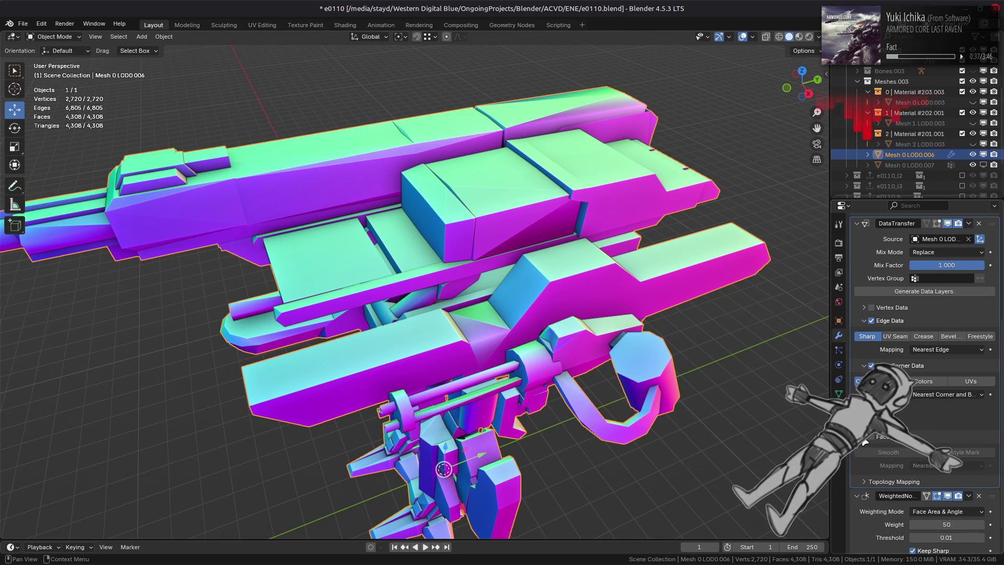
pyautogui.click(868, 438)
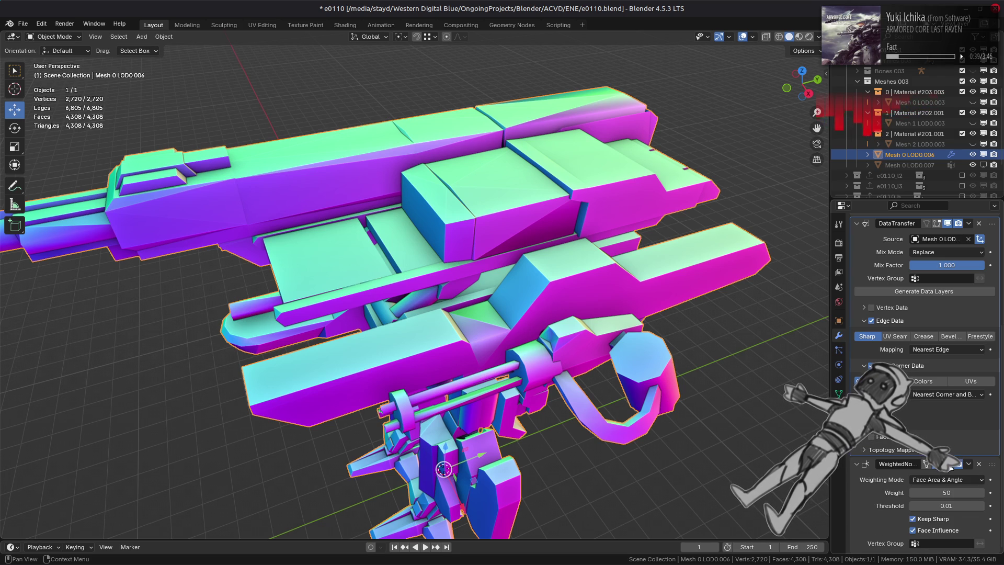
pyautogui.click(948, 465)
pyautogui.click(948, 465)
pyautogui.click(948, 465)
pyautogui.click(947, 466)
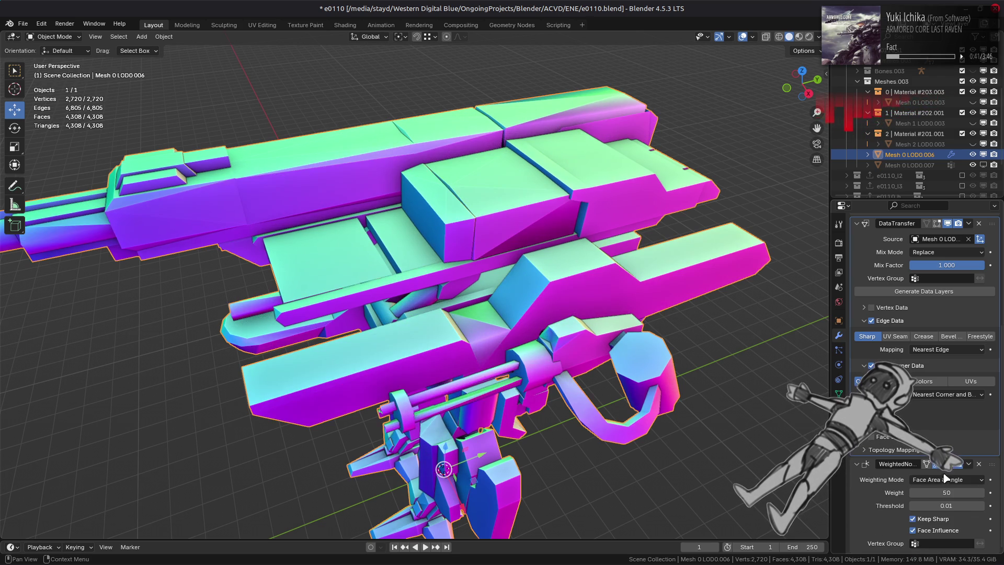
pyautogui.click(944, 480)
pyautogui.click(939, 468)
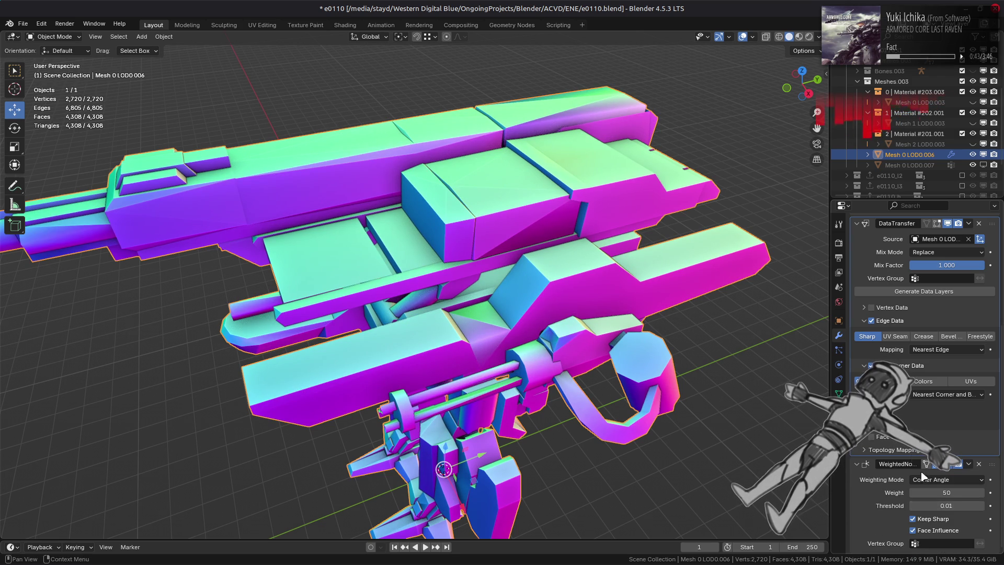
# Step: Set DataTransfer edge mapping to Nearest Face Edge and inspect the vertex data transfer options
pyautogui.click(931, 349)
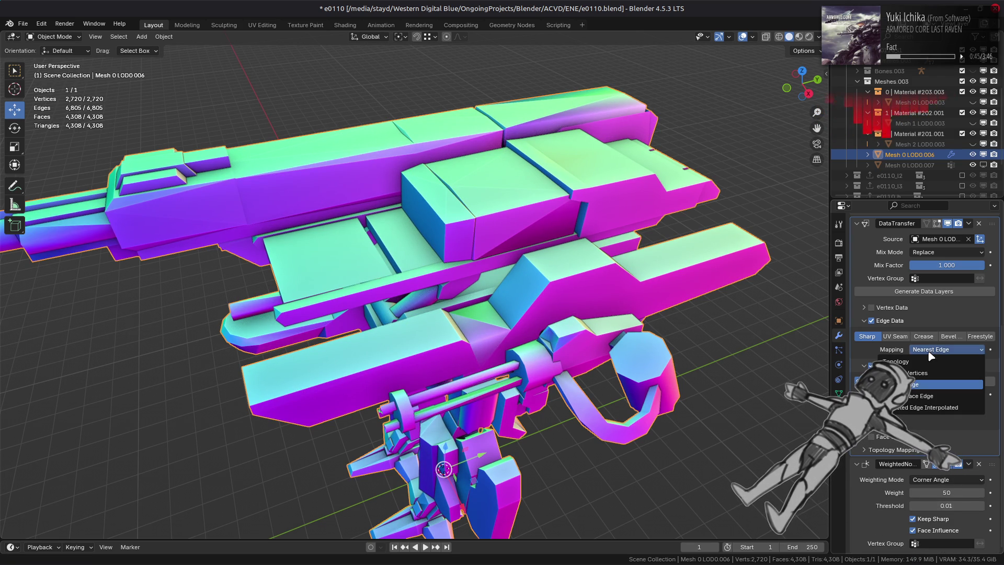
pyautogui.click(926, 399)
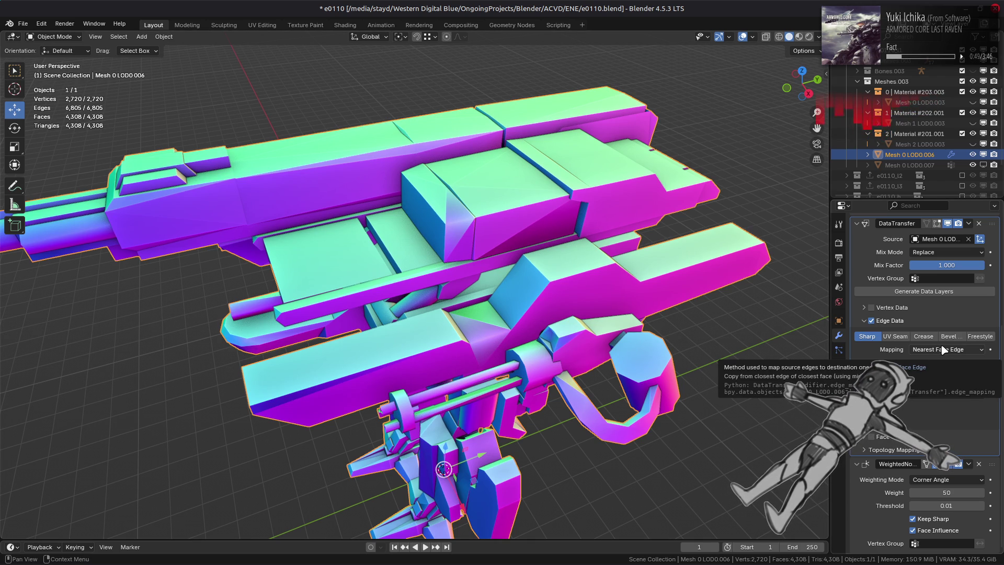
pyautogui.click(864, 309)
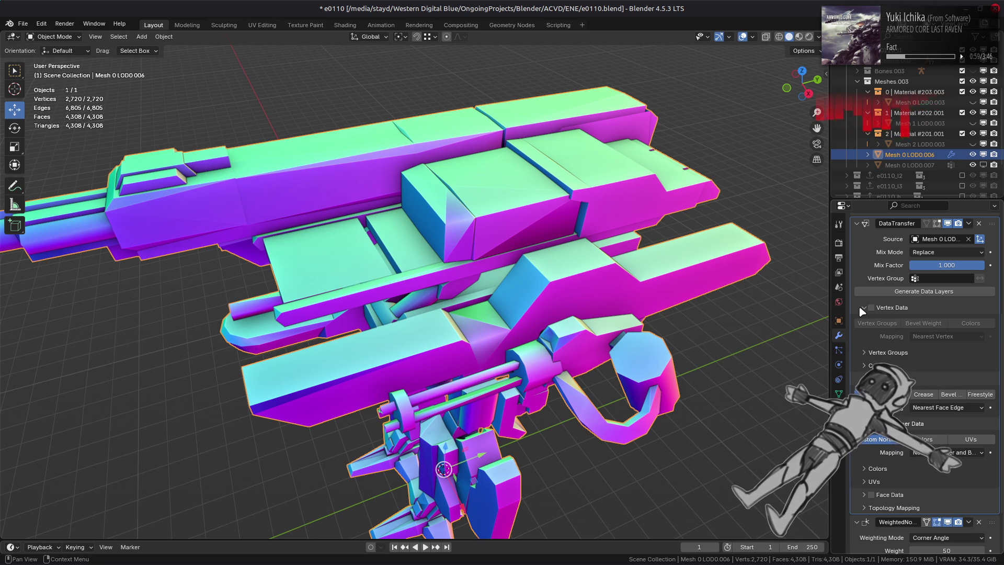
pyautogui.click(874, 352)
pyautogui.click(874, 353)
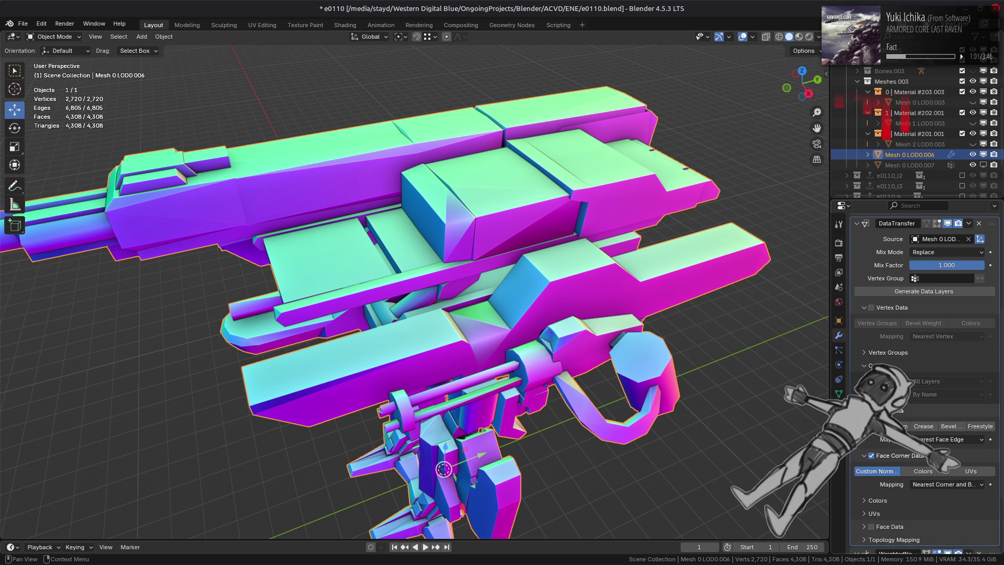
pyautogui.click(861, 309)
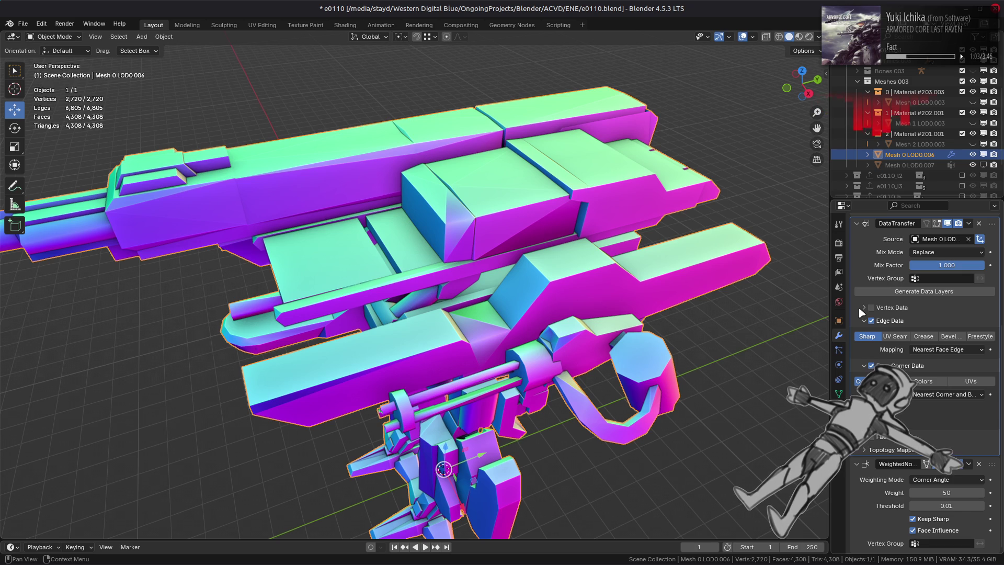
# Step: Change edge mapping to Projected Edge Interpolated, expand Topology Mapping, and select Mesh 0 LOD0.007
pyautogui.click(963, 395)
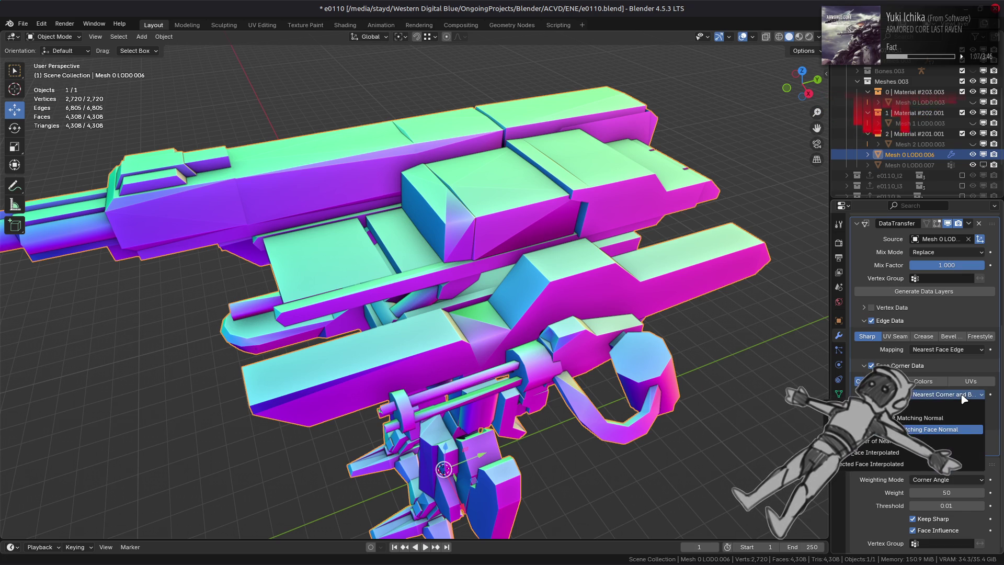
pyautogui.click(947, 349)
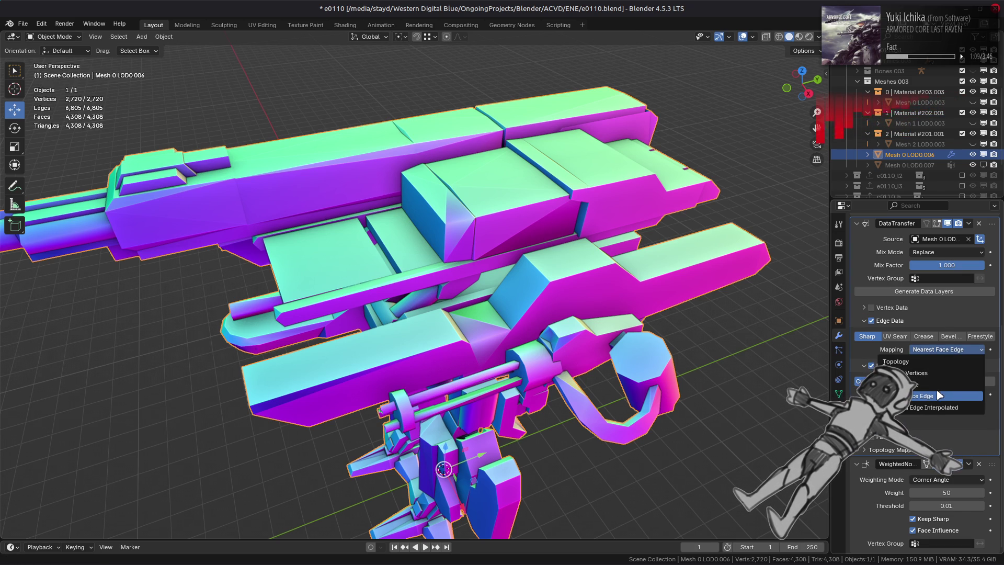
pyautogui.click(938, 408)
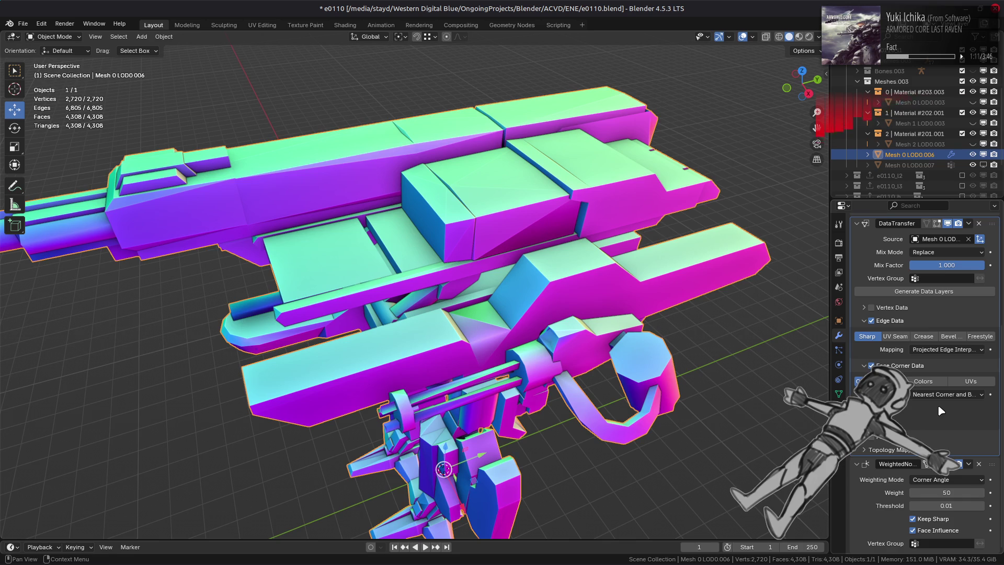
pyautogui.moveTo(727, 378)
pyautogui.mouseDown(button='middle')
pyautogui.moveTo(753, 346)
pyautogui.moveTo(771, 348)
pyautogui.mouseUp(button='middle')
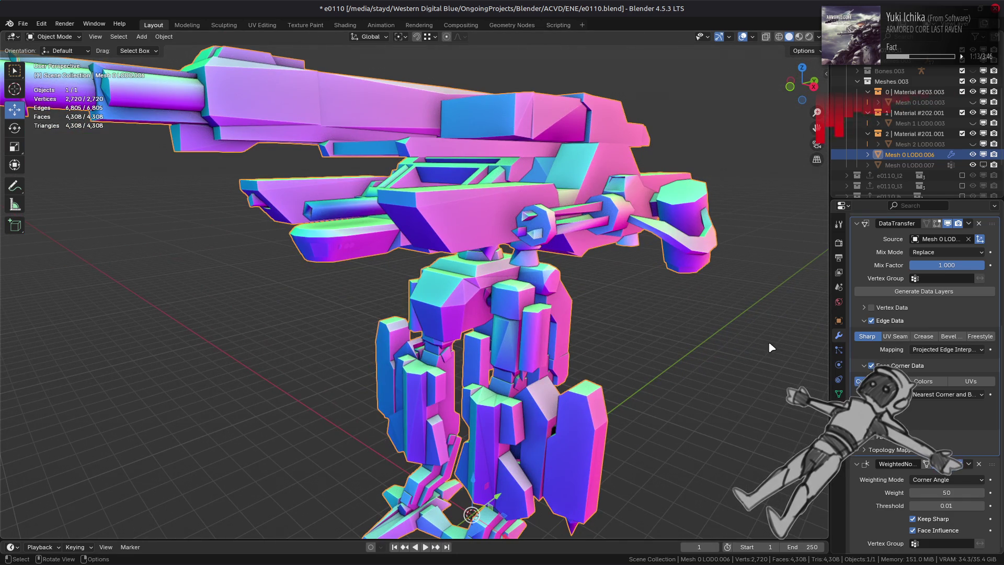
pyautogui.click(913, 450)
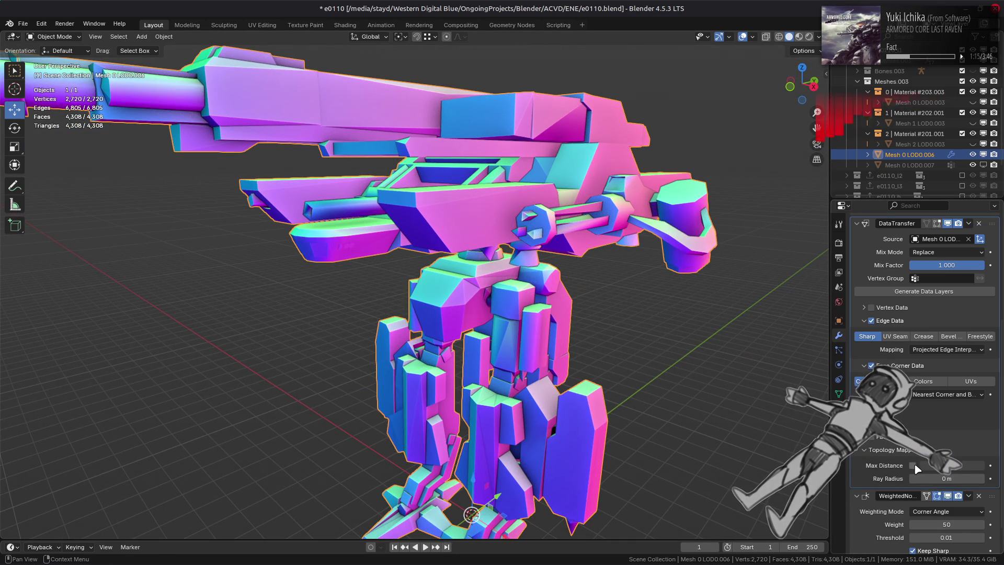
pyautogui.click(910, 165)
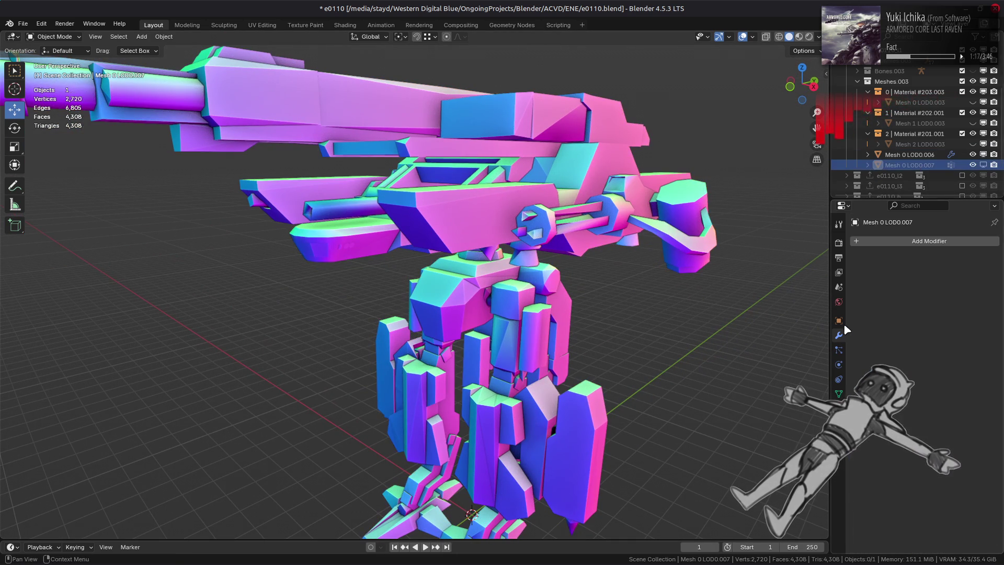
# Step: Add a Displace modifier to Mesh 0 LOD0.007 with midlevel 0 and strength 0.010
pyautogui.click(906, 242)
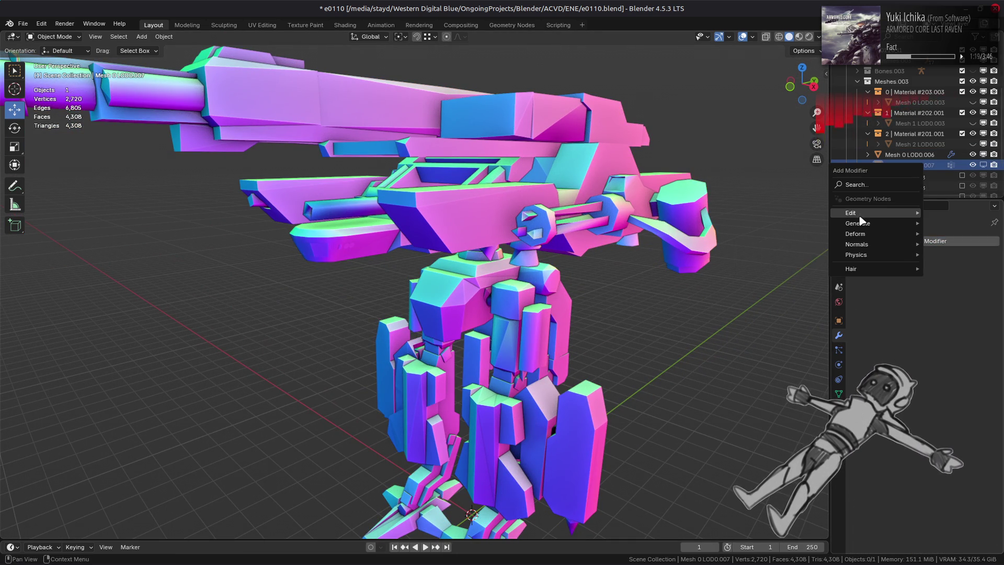
pyautogui.moveTo(866, 227)
pyautogui.press('Escape')
pyautogui.press('Escape')
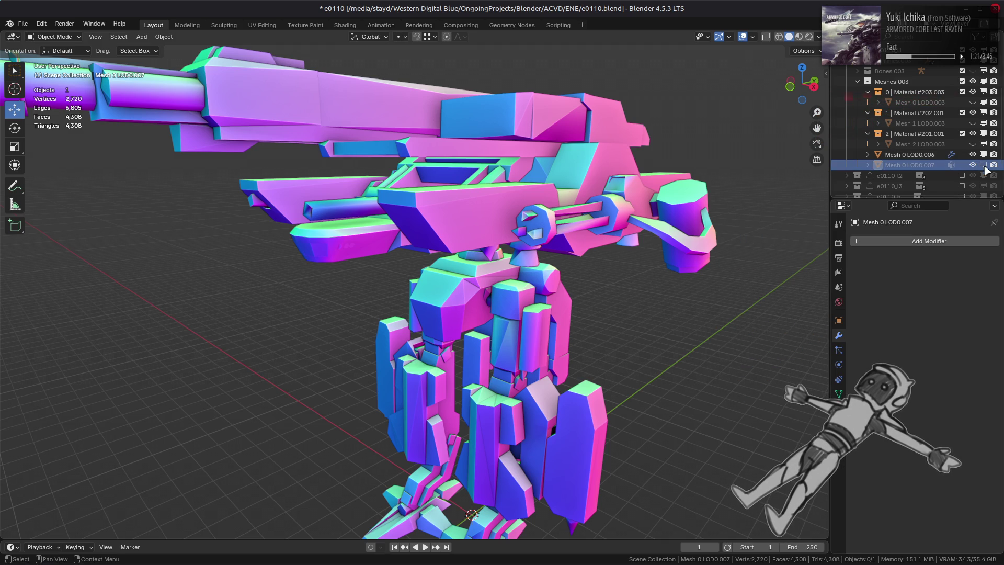
pyautogui.click(919, 241)
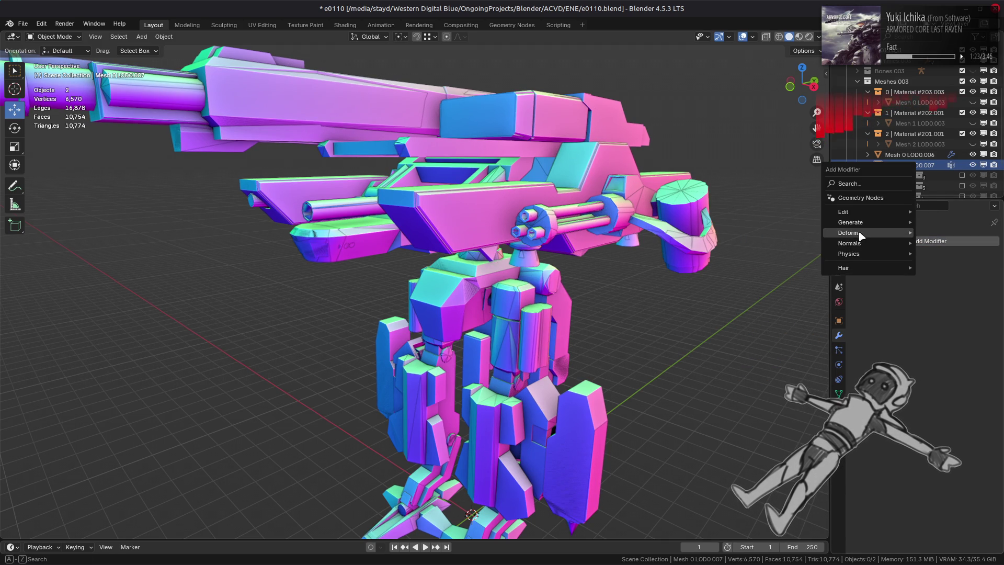
pyautogui.moveTo(858, 233)
pyautogui.click(800, 289)
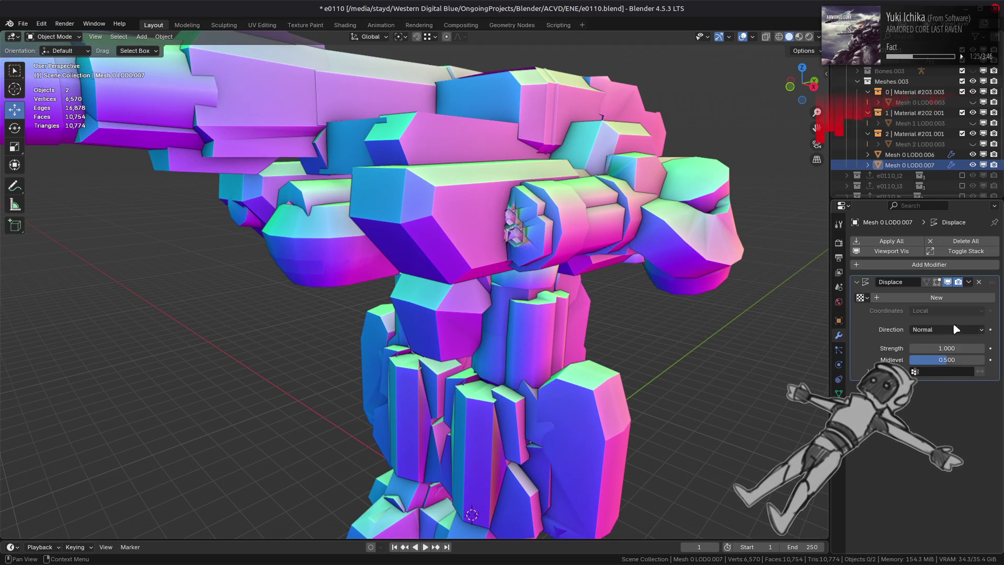
pyautogui.moveTo(946, 360); pyautogui.dragTo(913, 359)
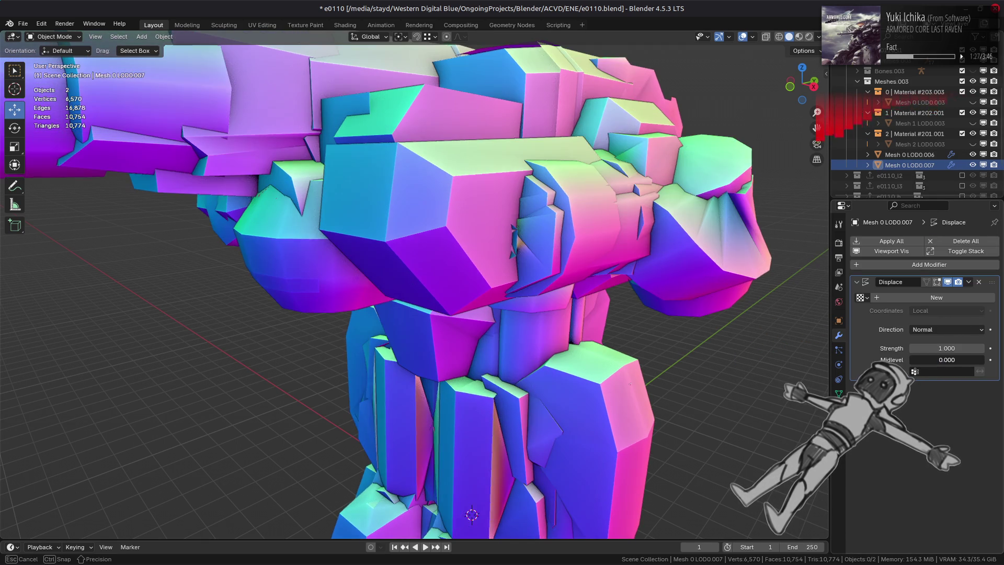
pyautogui.click(984, 166)
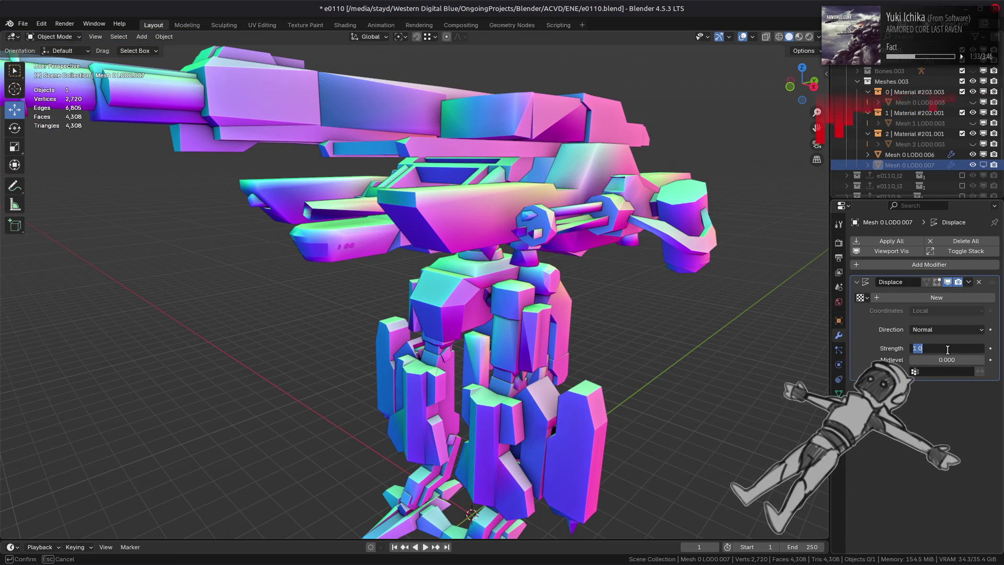
pyautogui.click(948, 348)
pyautogui.write('0.1')
pyautogui.write('0.010')
pyautogui.press('Return')
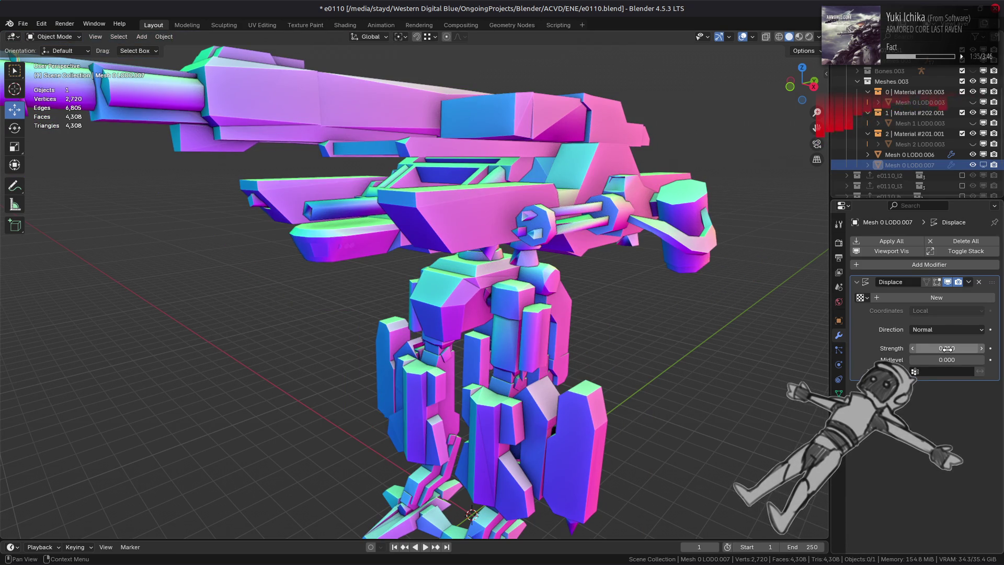
# Step: Select Mesh 0 LOD0.006 and nudge its topology mapping Max Distance value
pyautogui.moveTo(698, 272); pyautogui.dragTo(696, 309, button='middle')
pyautogui.scroll(3, 696, 308)
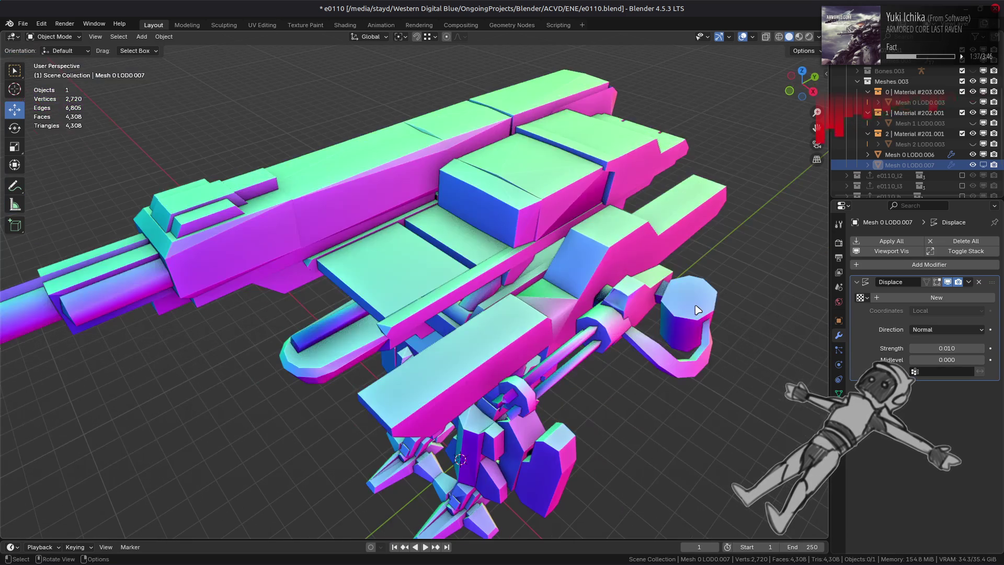
pyautogui.click(910, 155)
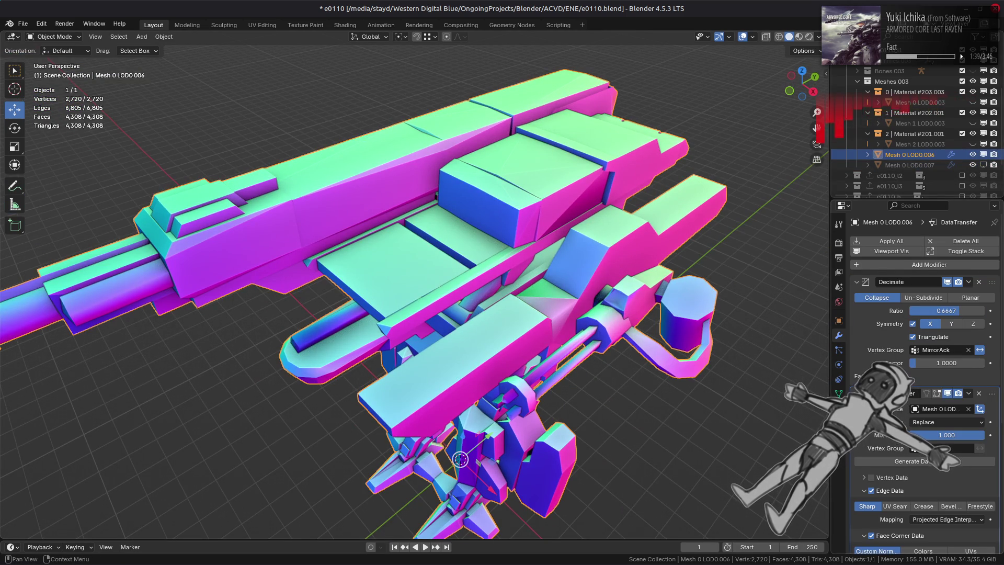
pyautogui.scroll(-8, 893, 442)
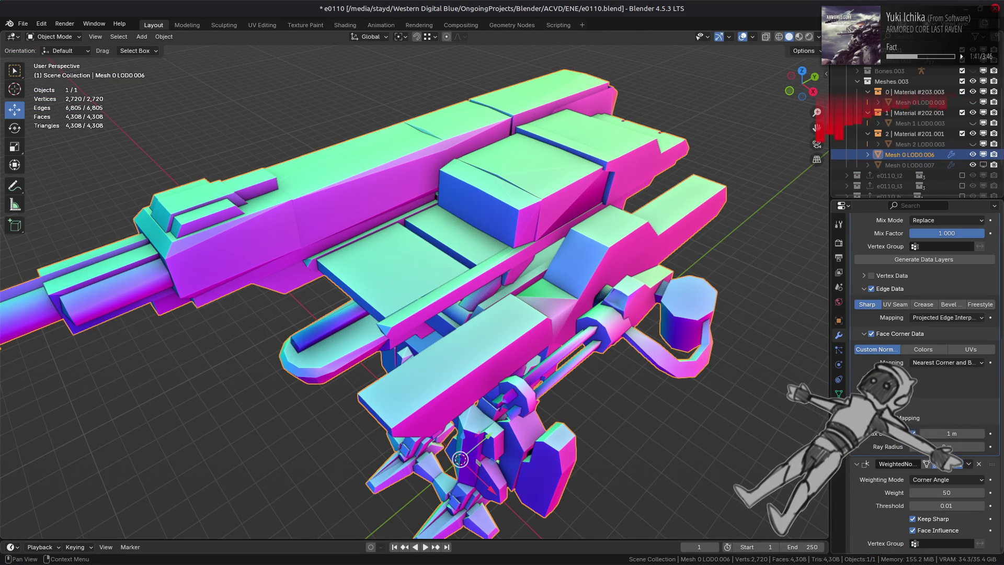
pyautogui.moveTo(941, 434); pyautogui.dragTo(944, 434)
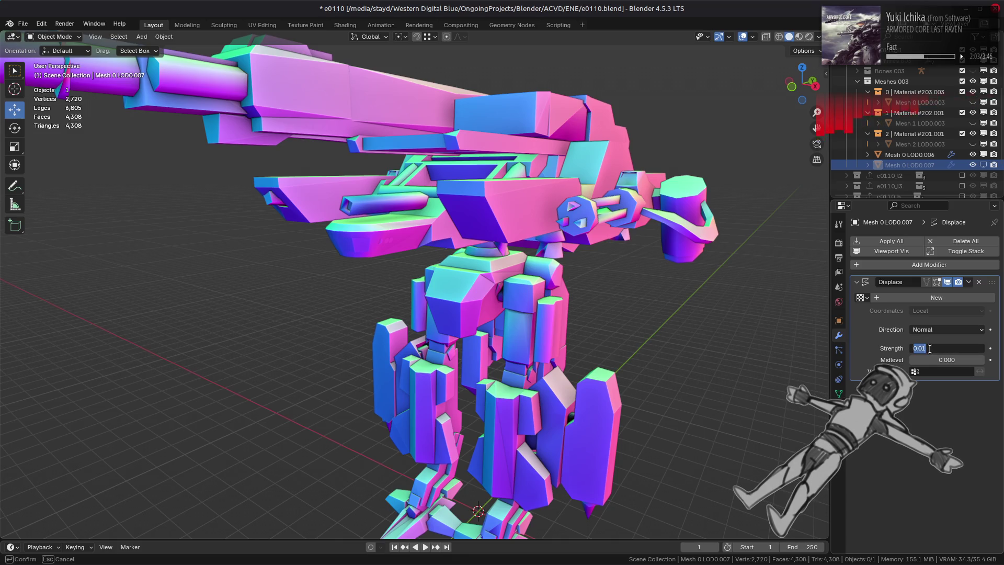
# Step: Set Displace strength to -0.010 along Custom Normal, comparing shading with the displacement hidden and shown
pyautogui.press('Return')
pyautogui.moveTo(680, 314); pyautogui.dragTo(729, 331, button='middle')
pyautogui.scroll(4, 732, 337)
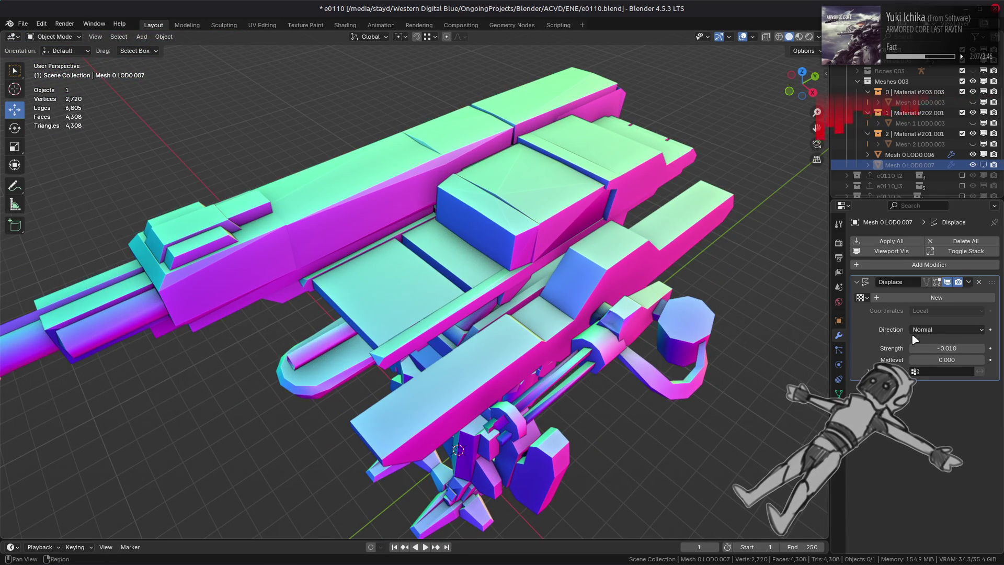
pyautogui.click(949, 282)
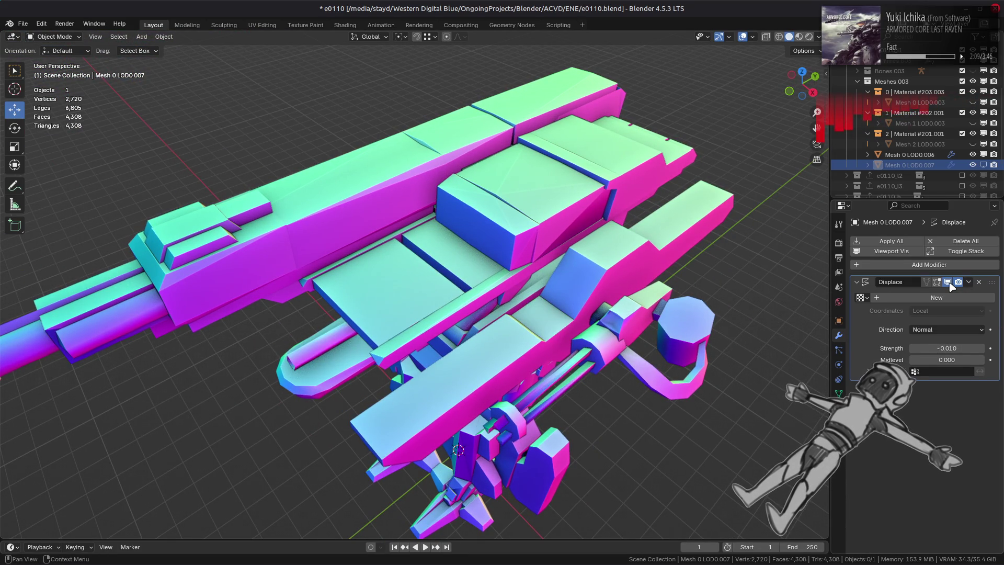
pyautogui.click(948, 282)
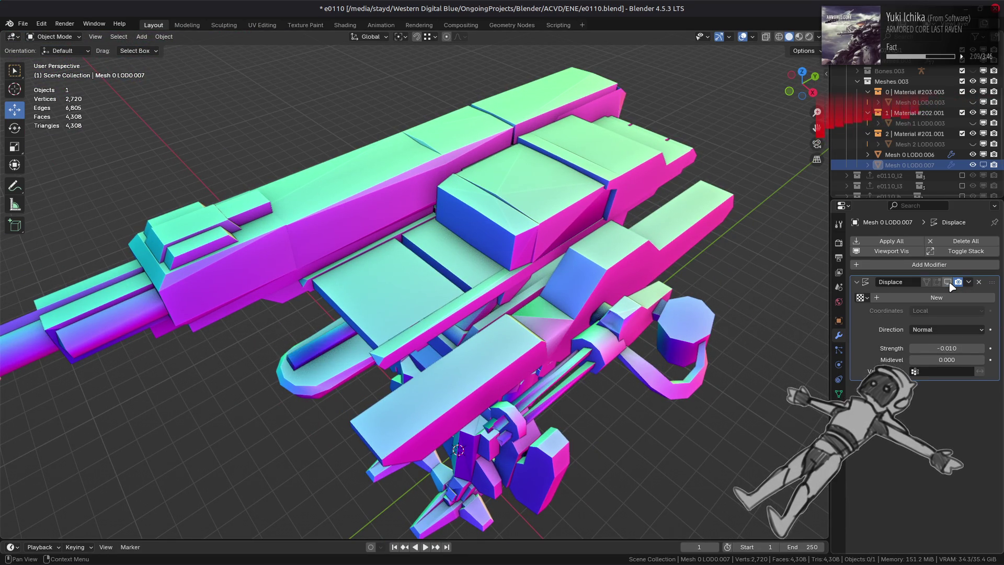
pyautogui.press('-')
pyautogui.click(947, 329)
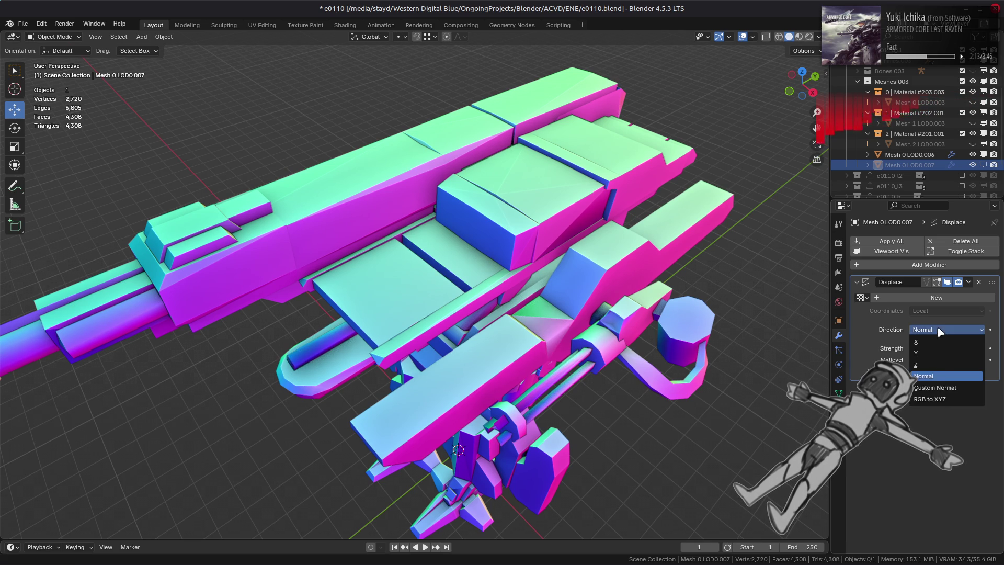
pyautogui.click(939, 382)
pyautogui.press('-')
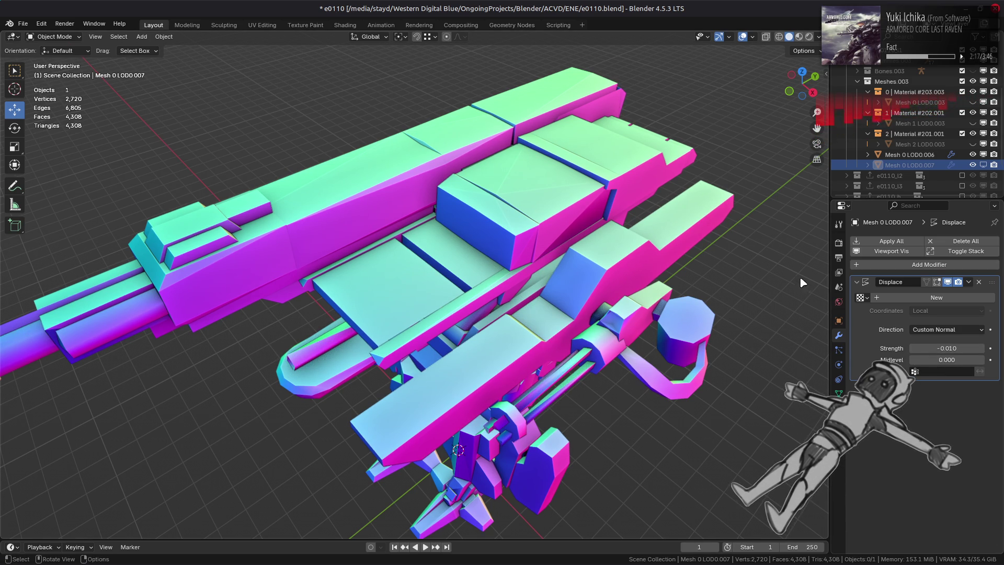
pyautogui.moveTo(782, 278)
pyautogui.mouseDown(button='middle')
pyautogui.moveTo(792, 260)
pyautogui.moveTo(933, 163)
pyautogui.mouseUp(button='middle')
pyautogui.click(921, 155)
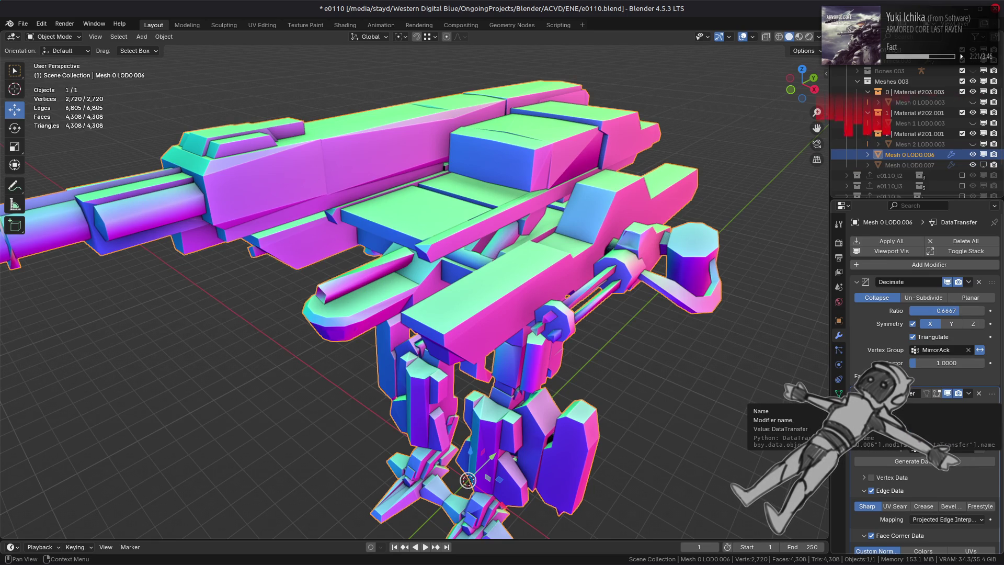
# Step: Keep the DataTransfer topology Max Distance limit enabled and set its value to 0.01
pyautogui.scroll(-5, 920, 387)
pyautogui.scroll(-2, 916, 469)
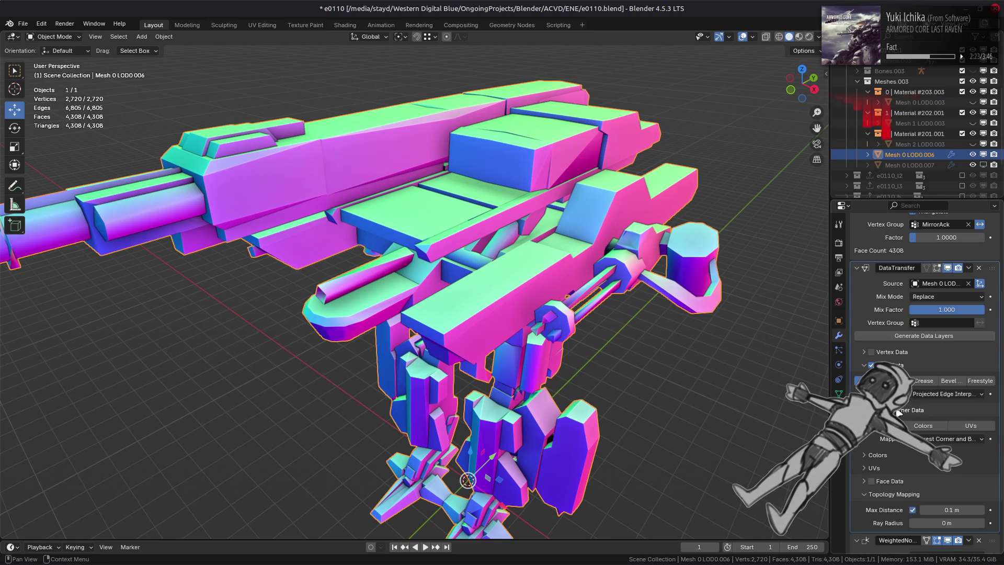
pyautogui.scroll(-1, 916, 470)
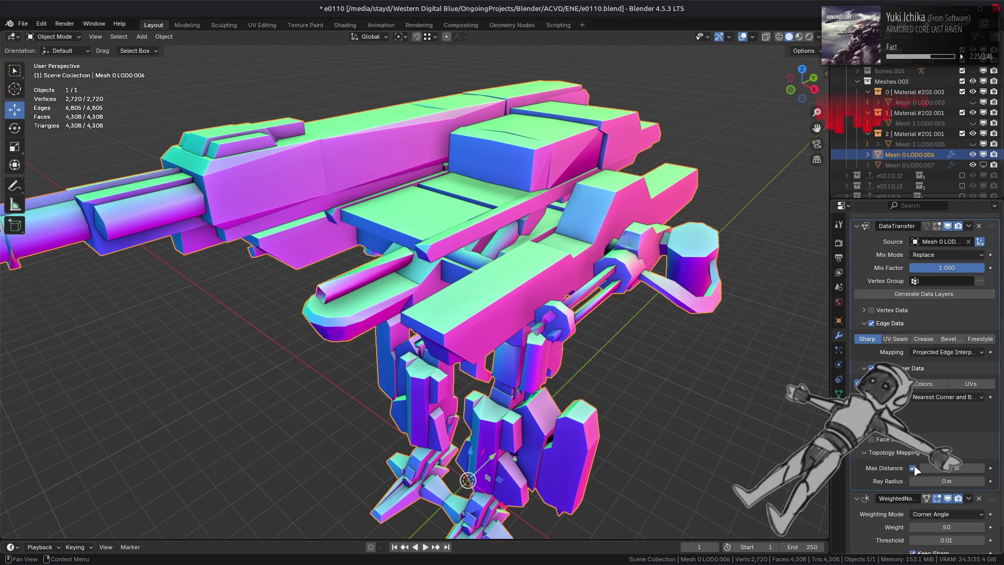
pyautogui.click(914, 468)
pyautogui.click(913, 468)
pyautogui.click(936, 468)
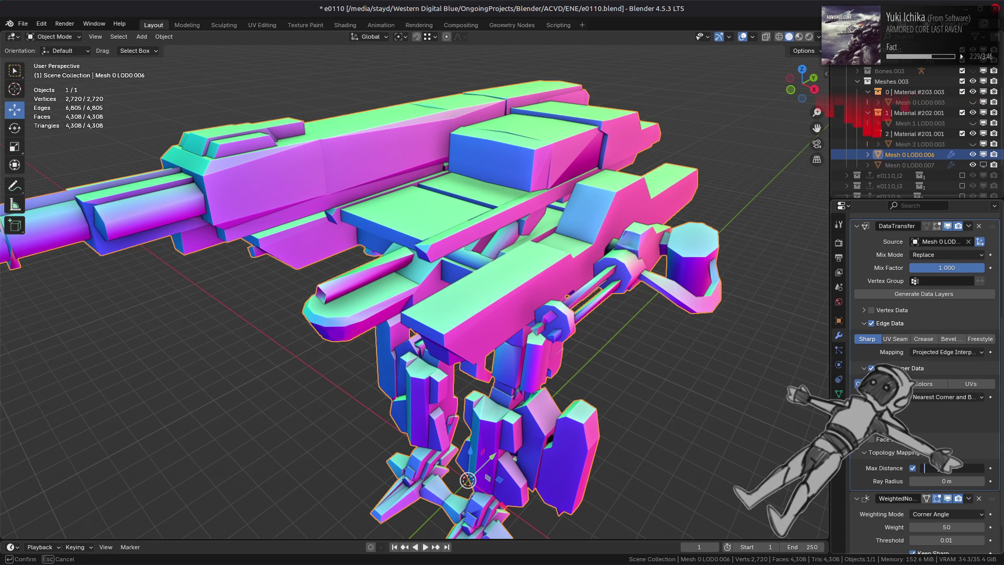
pyautogui.write('0.1')
pyautogui.press('Return')
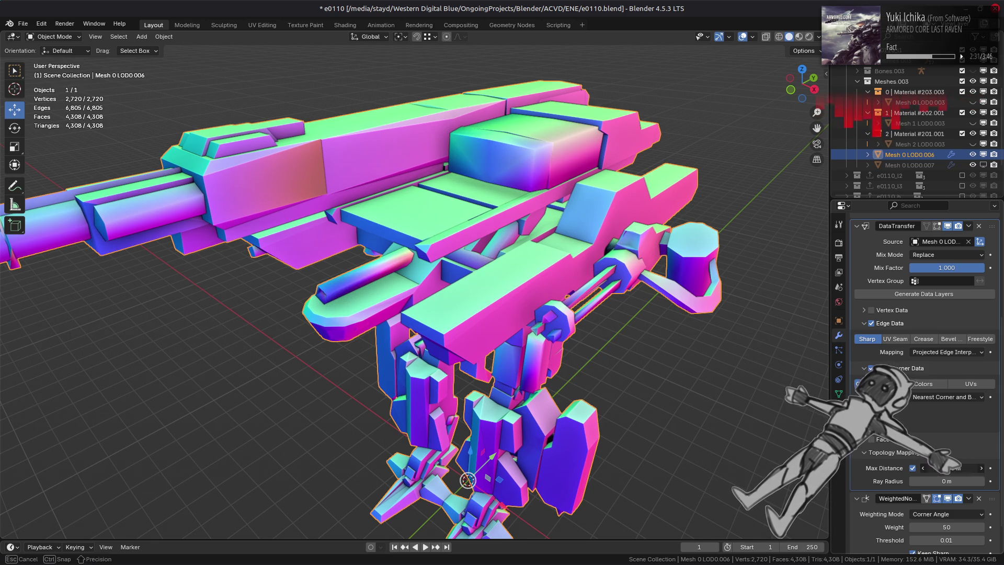
pyautogui.click(936, 468)
pyautogui.write('0.01')
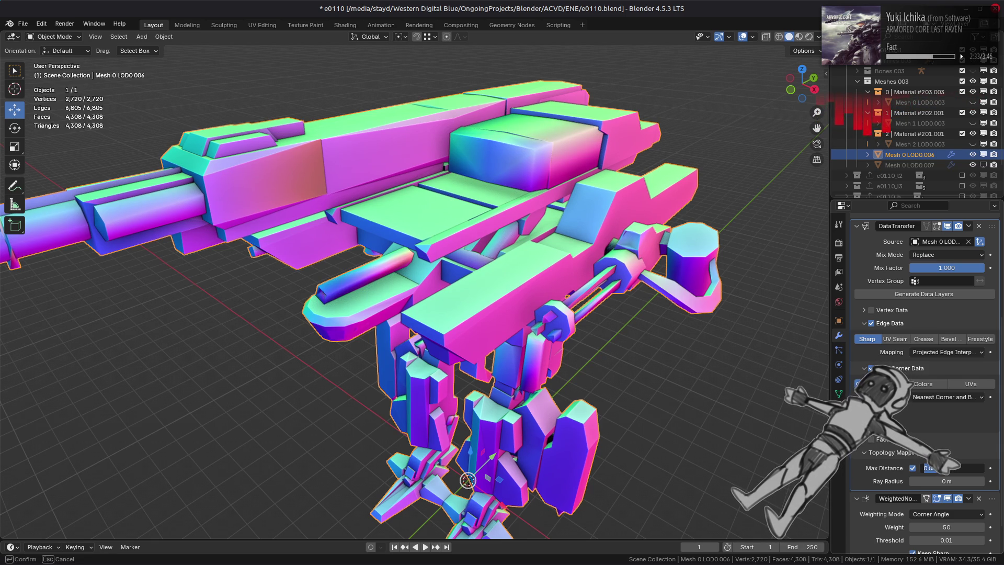
pyautogui.press('Return')
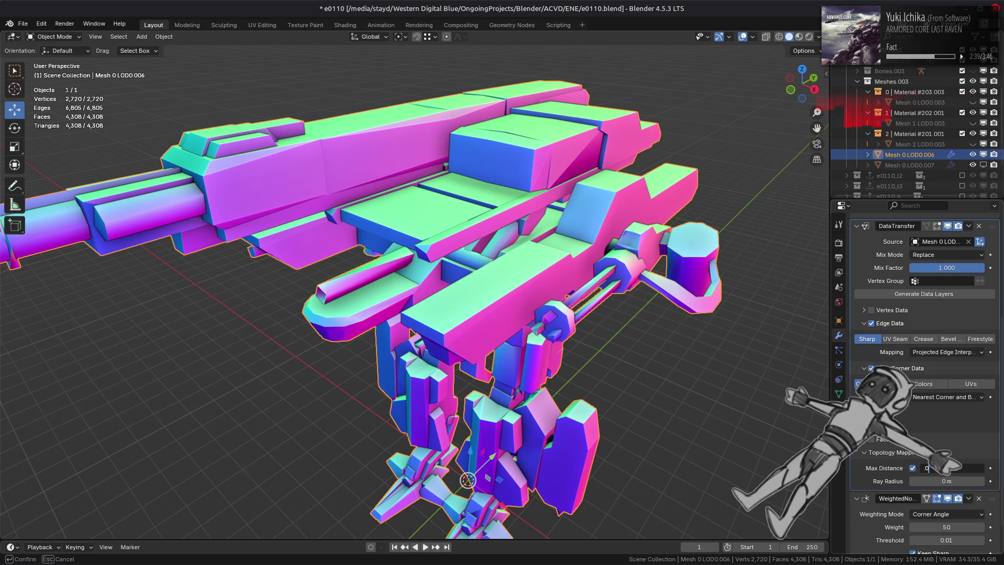
pyautogui.press('Return')
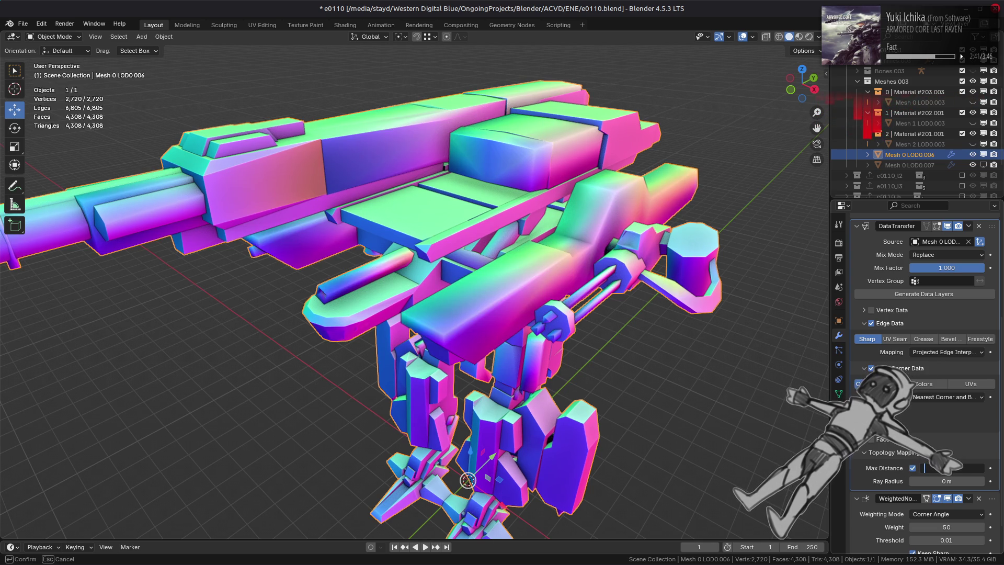
pyautogui.press('Return')
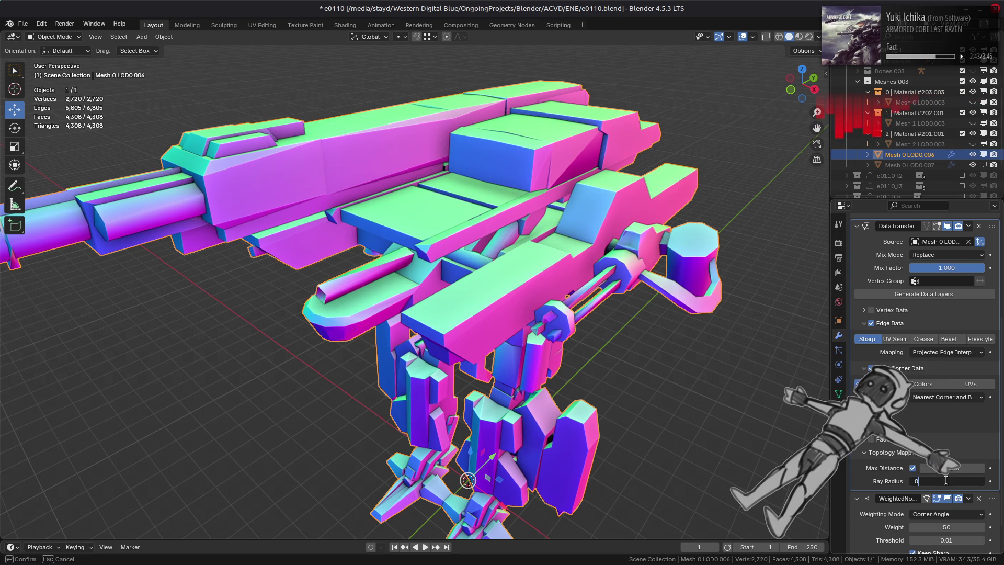
pyautogui.write('1')
# Step: Try Ray Radius values of 0, 0.01 and 0.1 m before settling on 0.001 m
pyautogui.press('Return')
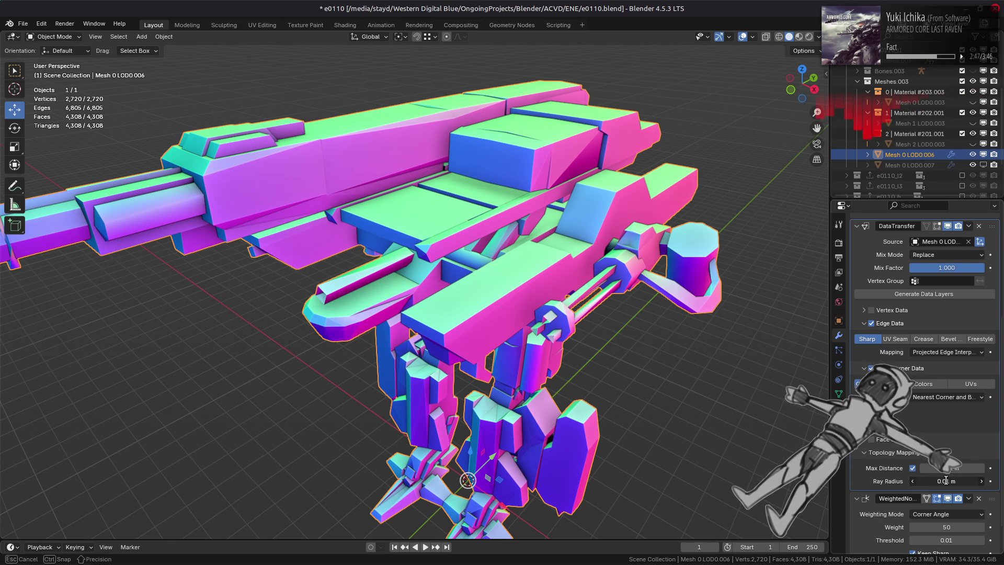
pyautogui.press('Return')
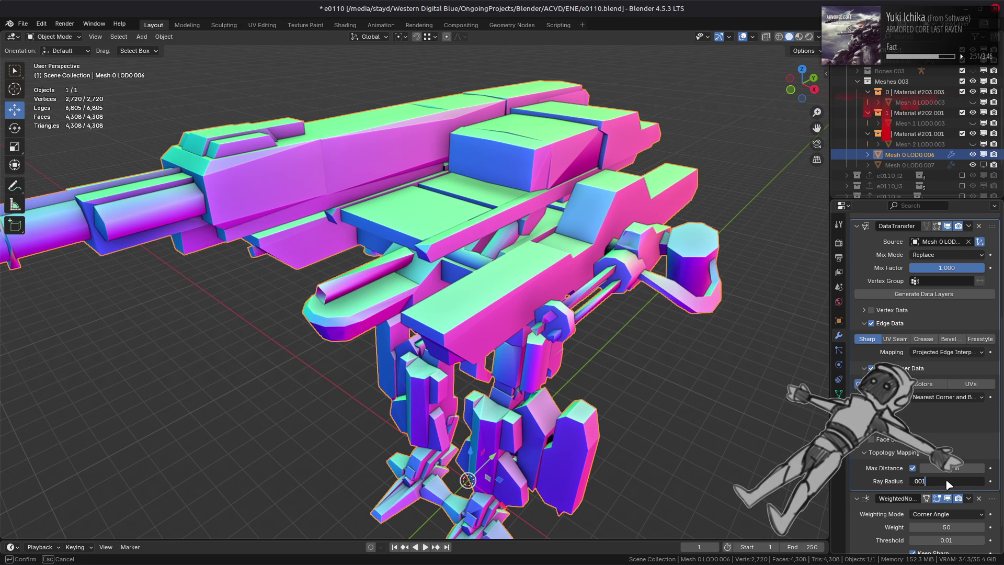
pyautogui.press('Return')
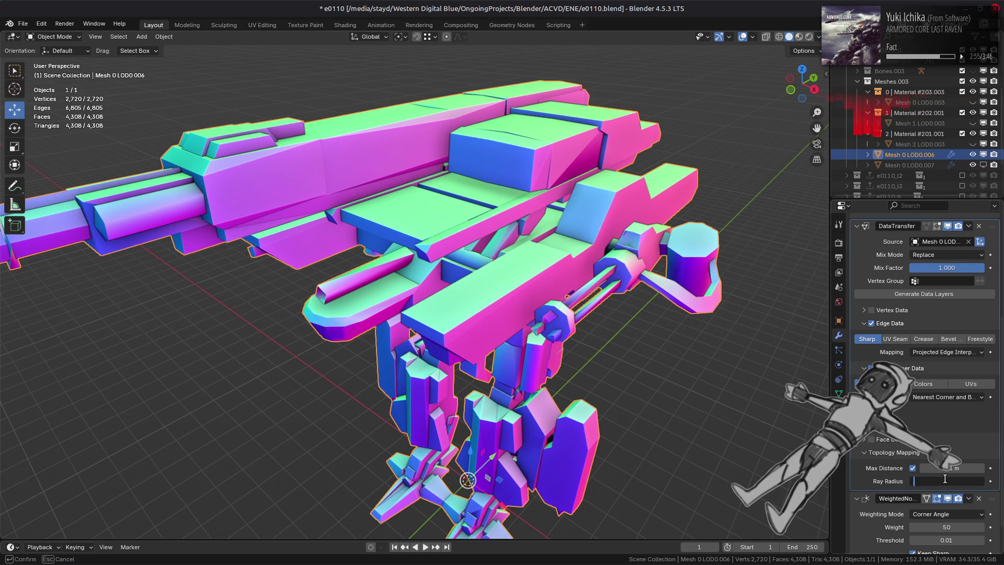
pyautogui.write('01')
pyautogui.press('Return')
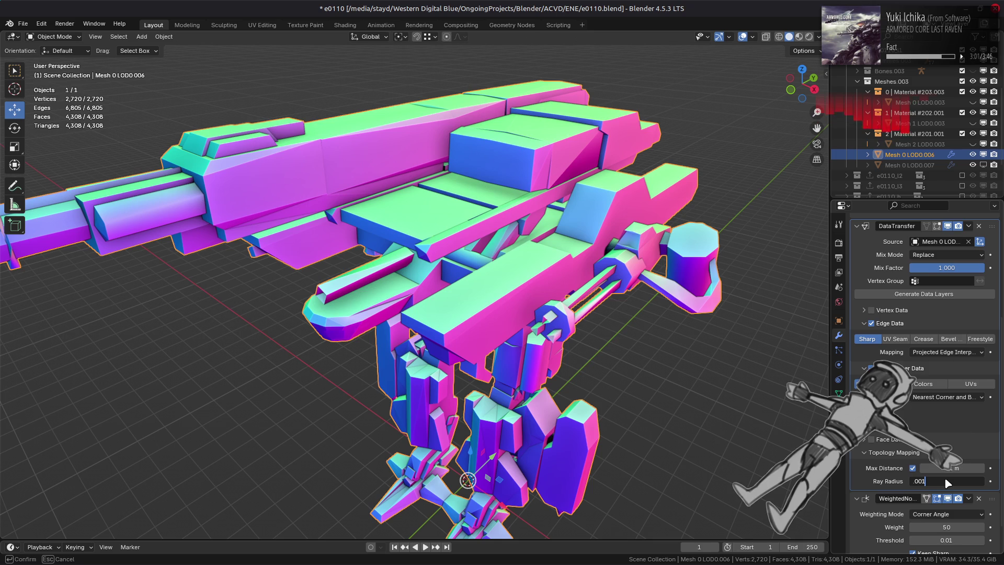
pyautogui.press('Return')
pyautogui.click(945, 480)
pyautogui.press('BackSpace')
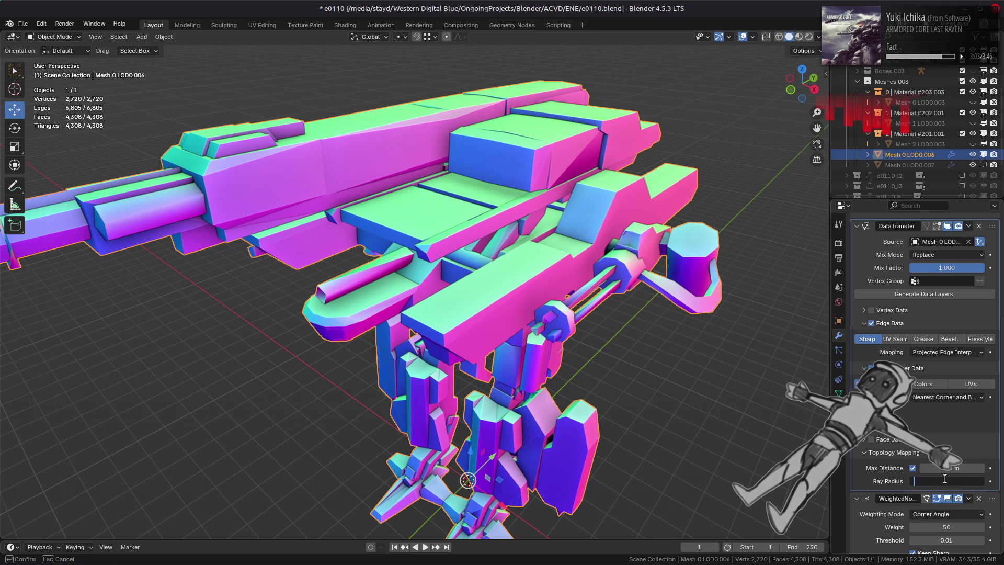
pyautogui.write('1')
pyautogui.press('Return')
pyautogui.click(944, 479)
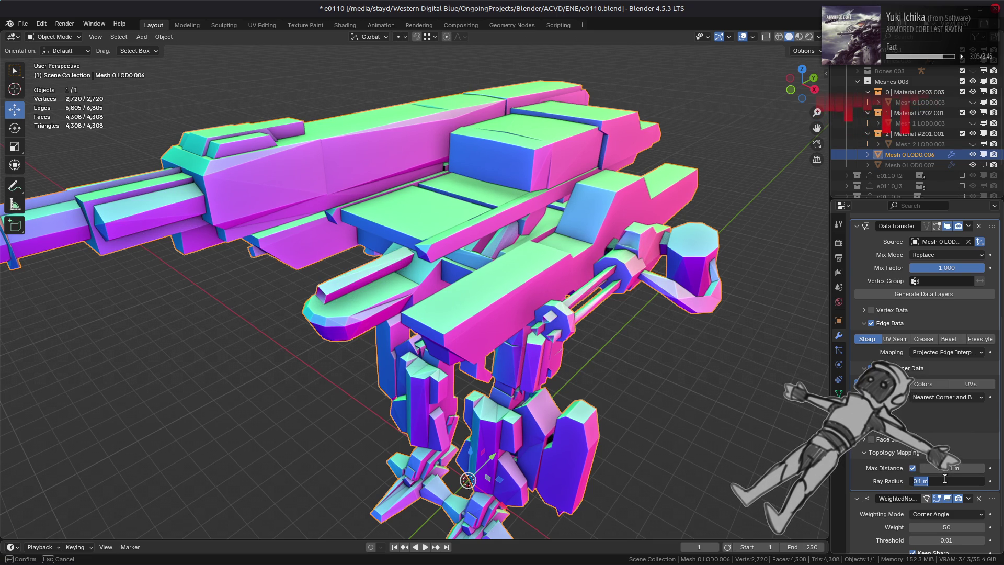
pyautogui.write('1')
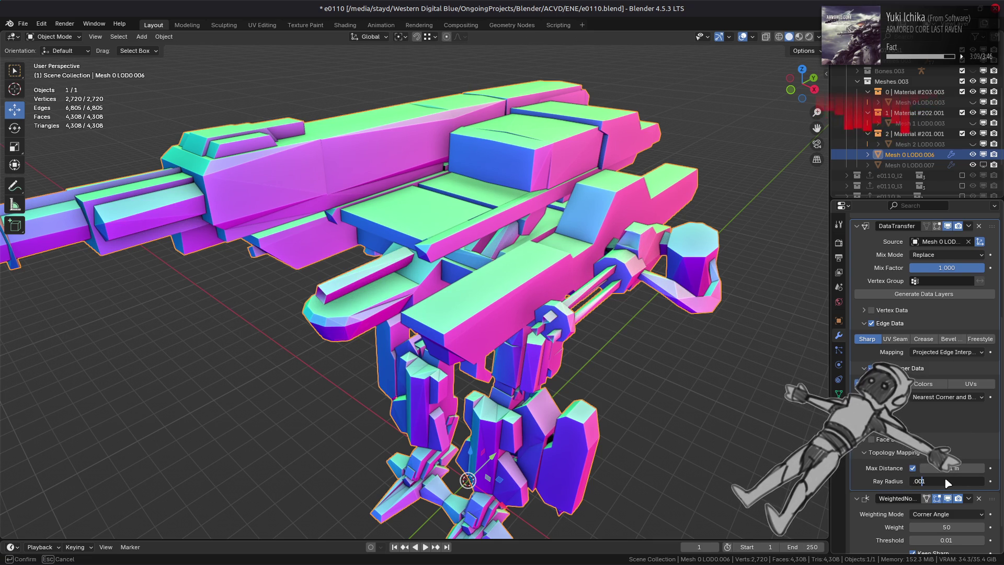
pyautogui.press('Return')
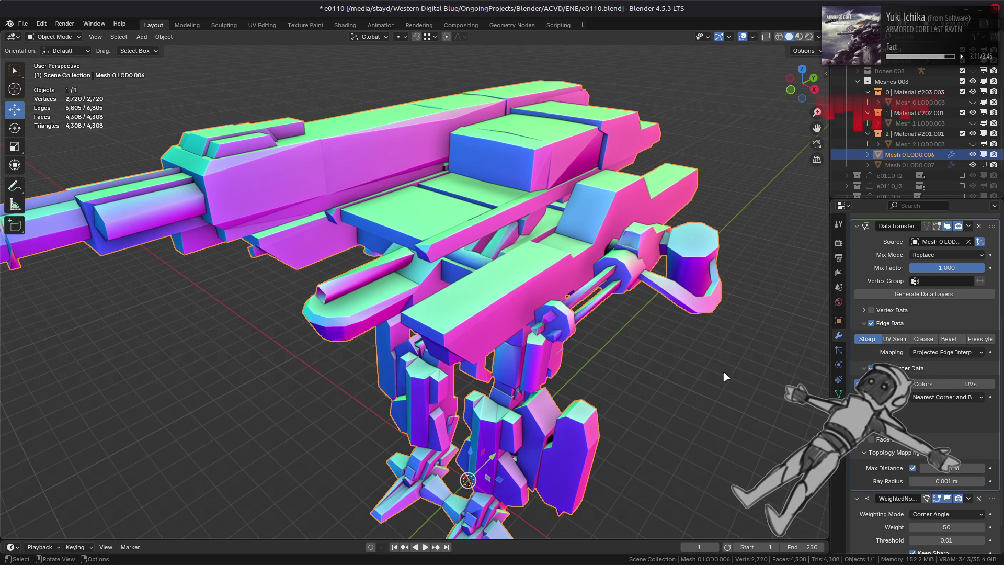
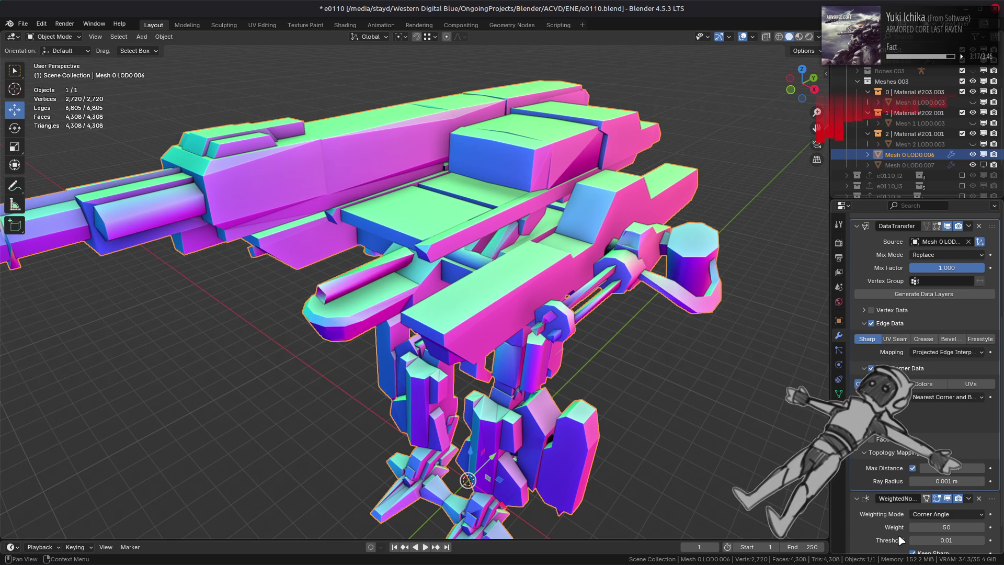
# Step: Toggle the DataTransfer Max Distance limit off and back on, then set it to 1 m
pyautogui.click(914, 469)
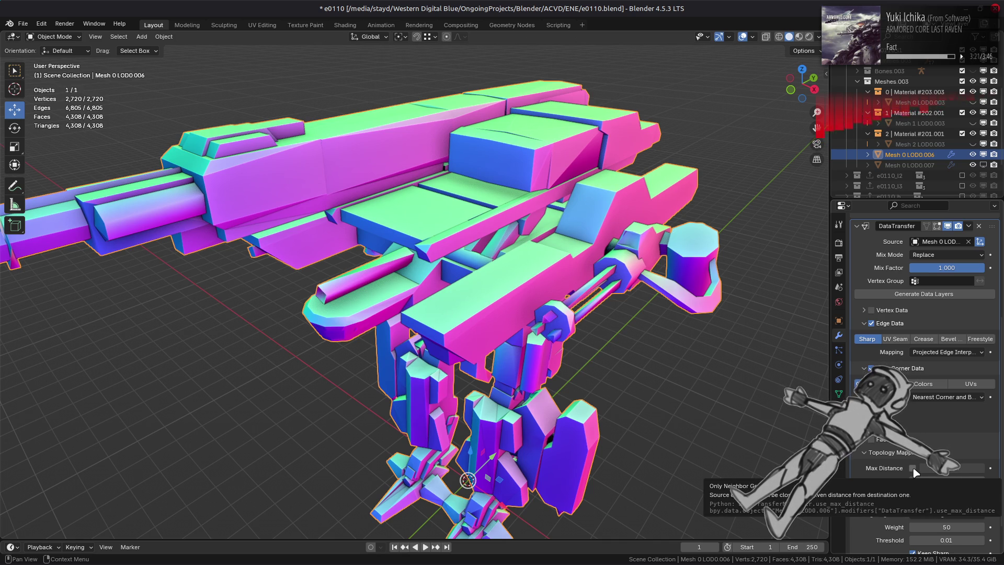
pyautogui.click(913, 469)
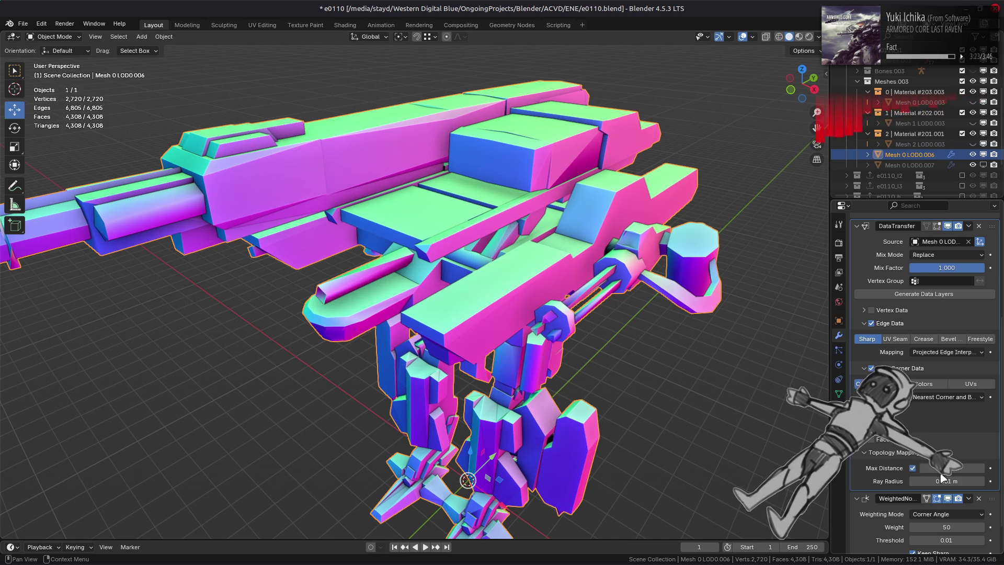
pyautogui.click(958, 469)
pyautogui.write('1')
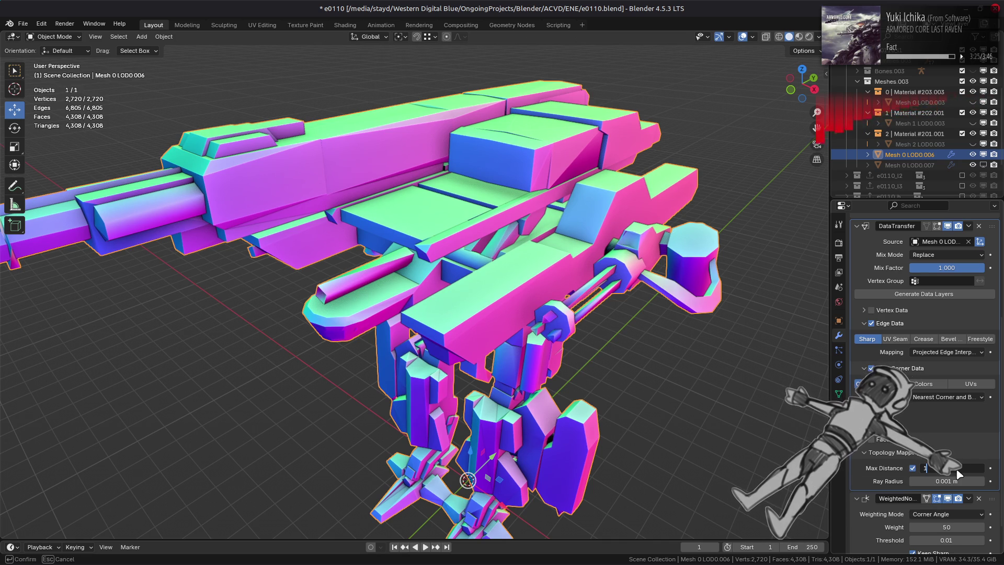
pyautogui.press('Return')
pyautogui.click(958, 470)
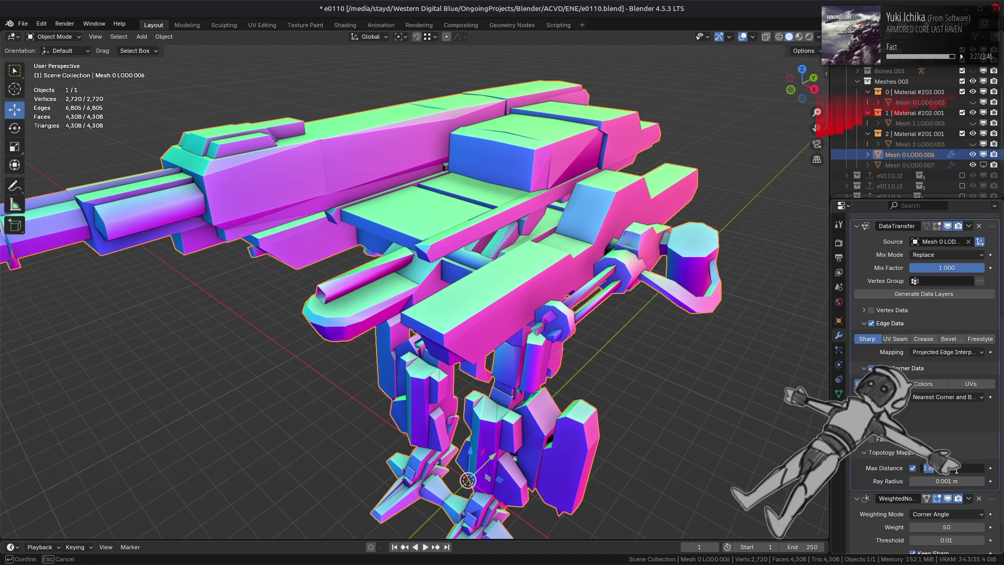
pyautogui.write('1')
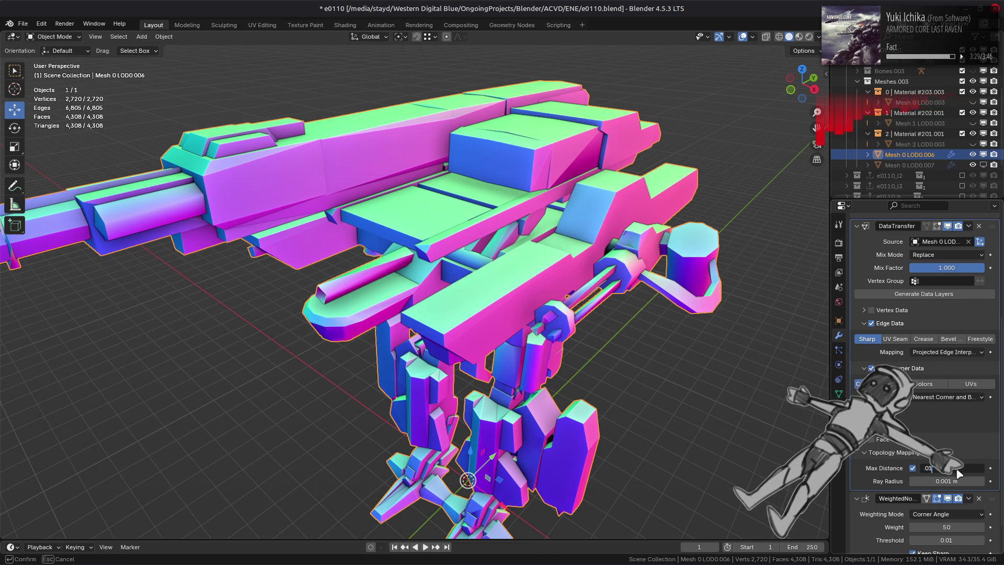
pyautogui.press('Return')
pyautogui.click(958, 469)
pyautogui.press('BackSpace')
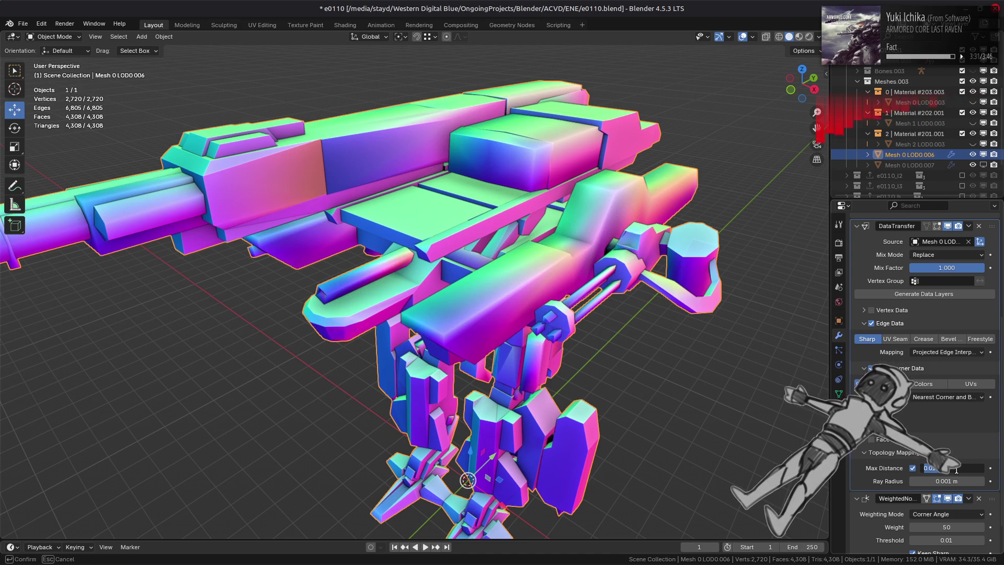
pyautogui.write('1')
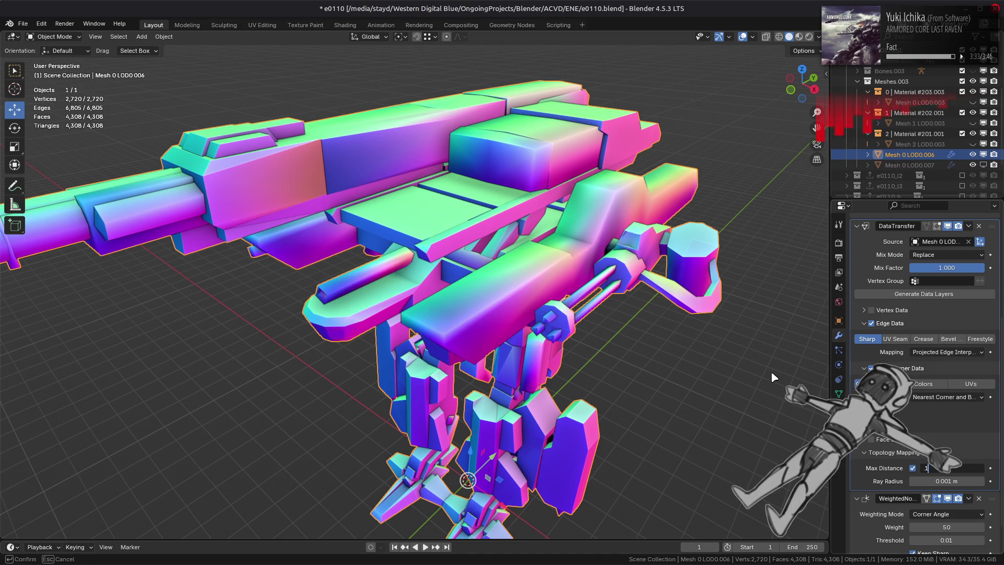
pyautogui.press('Return')
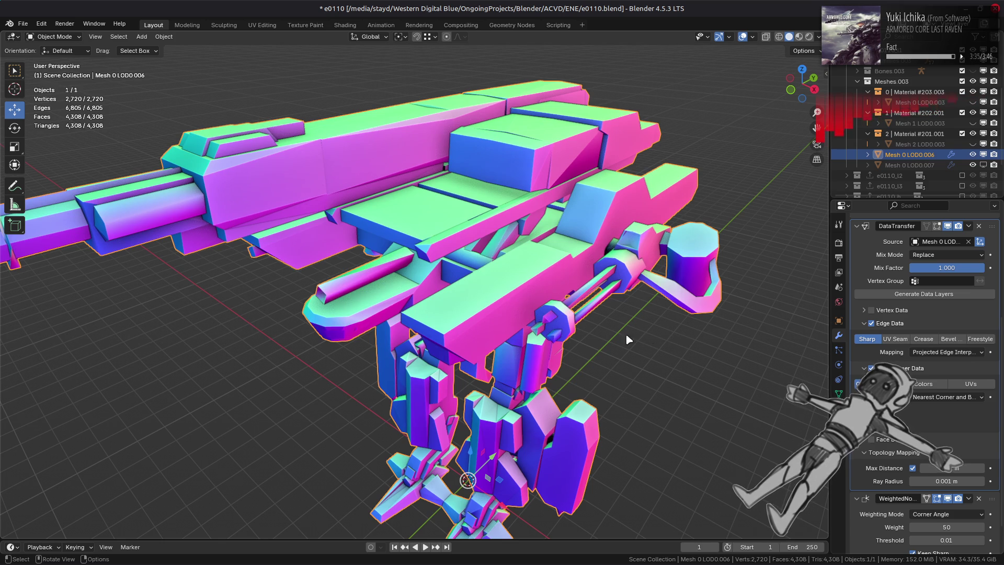
pyautogui.moveTo(575, 346)
pyautogui.mouseDown(button='middle')
pyautogui.moveTo(693, 341)
pyautogui.moveTo(572, 328)
pyautogui.mouseUp(button='middle')
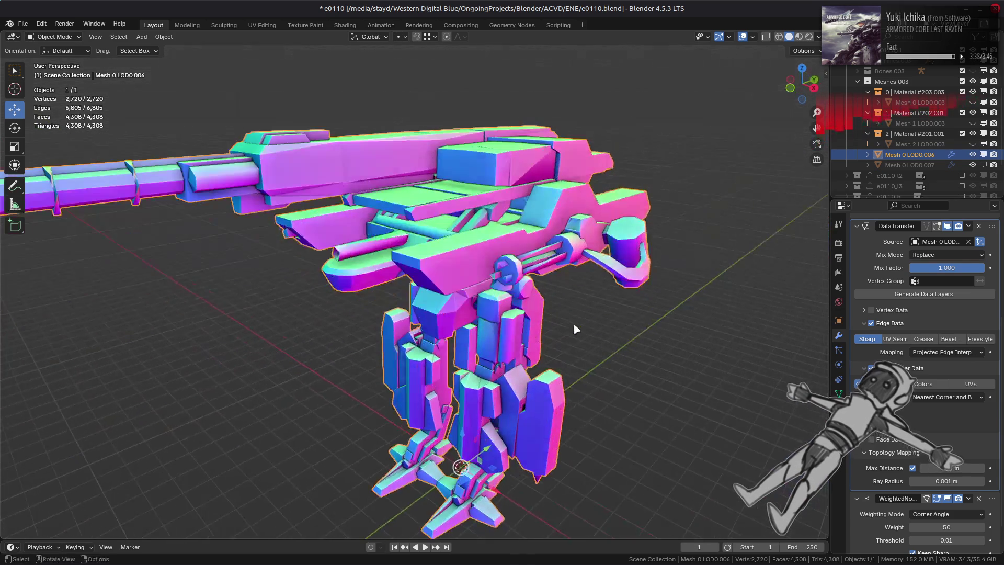
# Step: Try Projected Face Interpolated, Nearest Corner of Nearest Face and Nearest Face Interpolated, then settle on Nearest Corner and Best Matching Face Normal
pyautogui.click(970, 400)
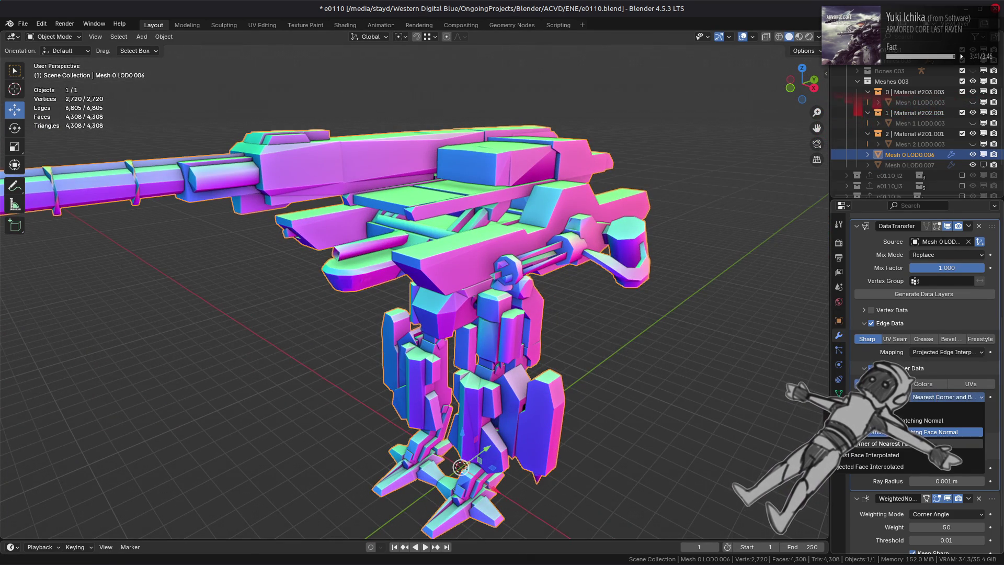
pyautogui.click(916, 467)
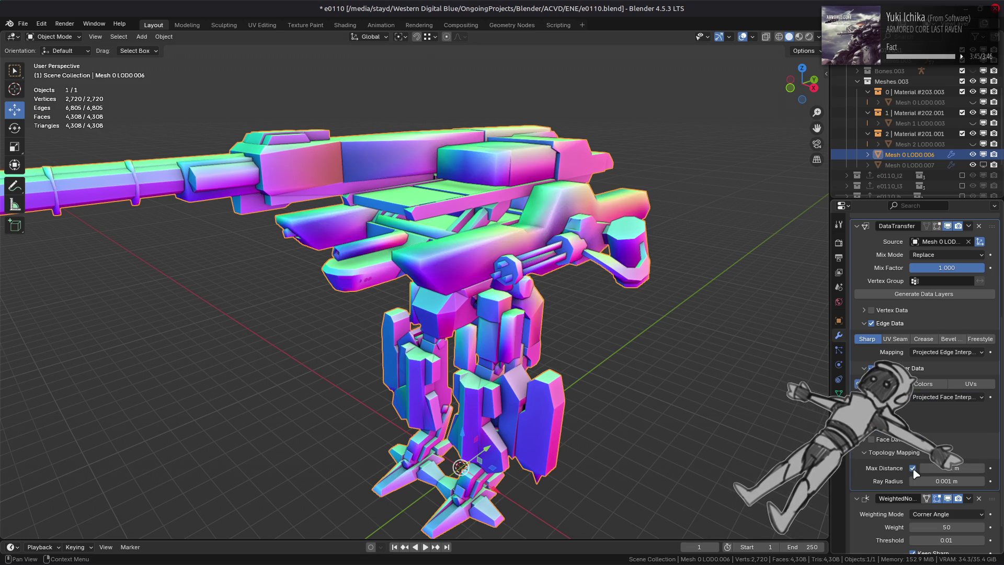
pyautogui.click(940, 397)
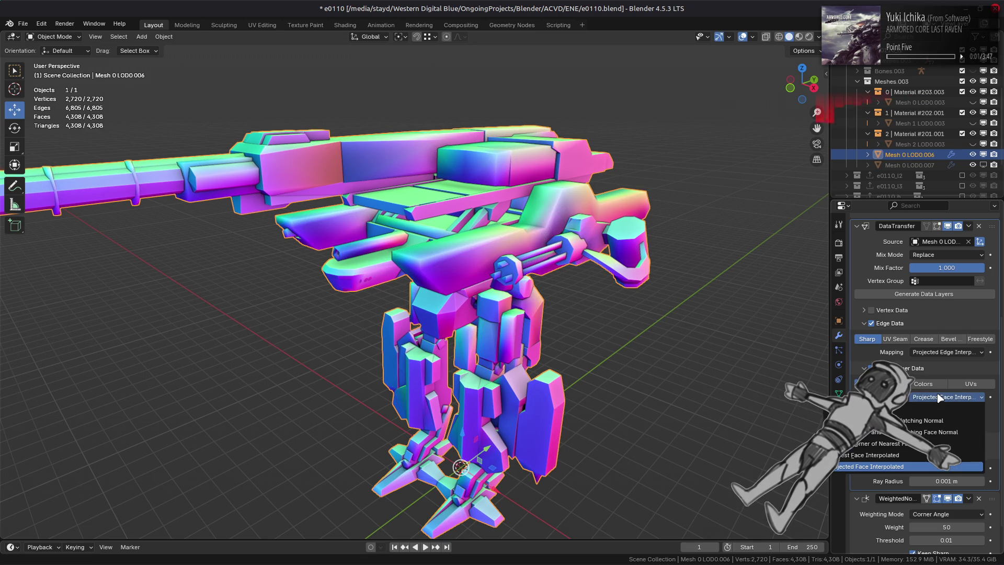
pyautogui.click(930, 422)
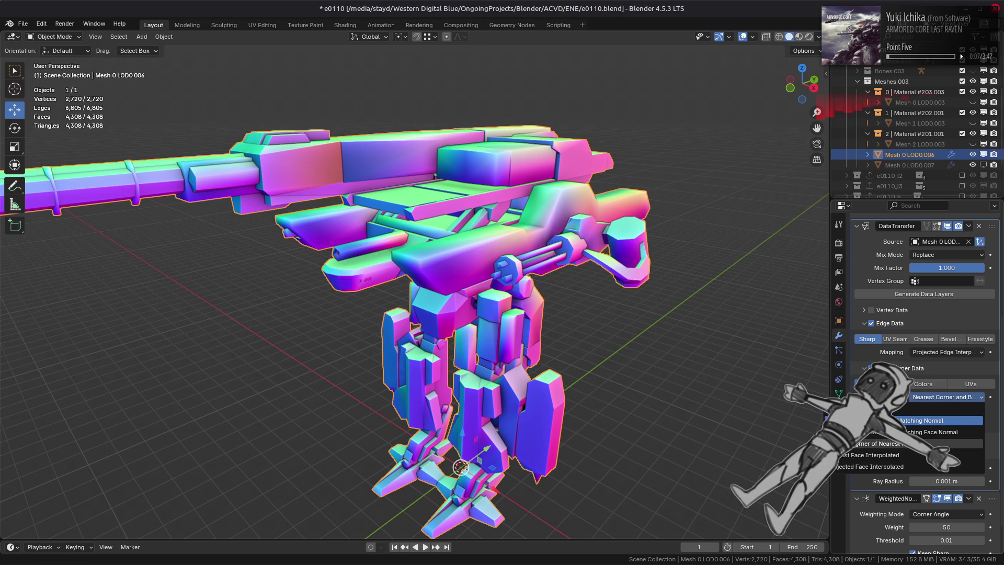
pyautogui.click(889, 443)
pyautogui.click(945, 397)
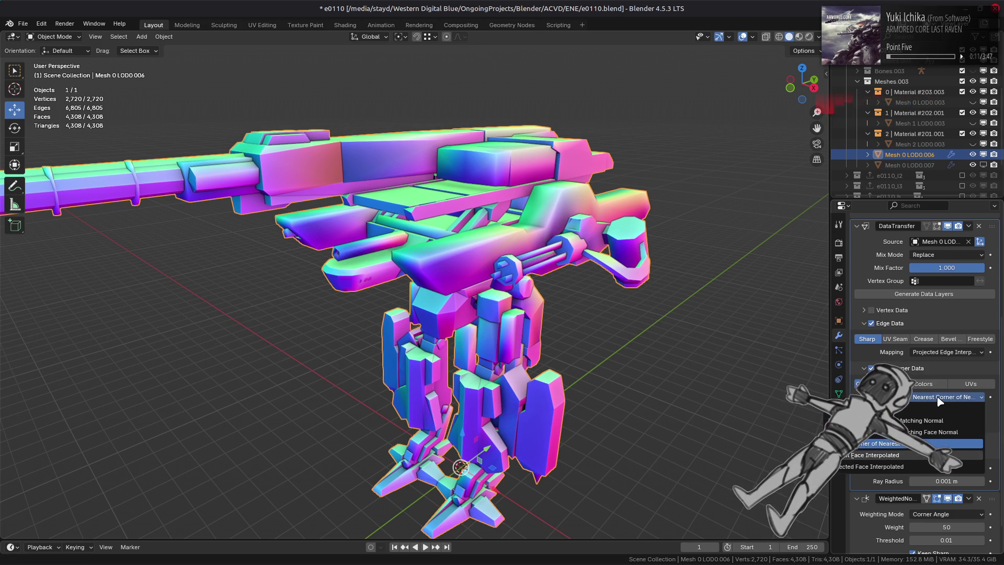
pyautogui.click(889, 455)
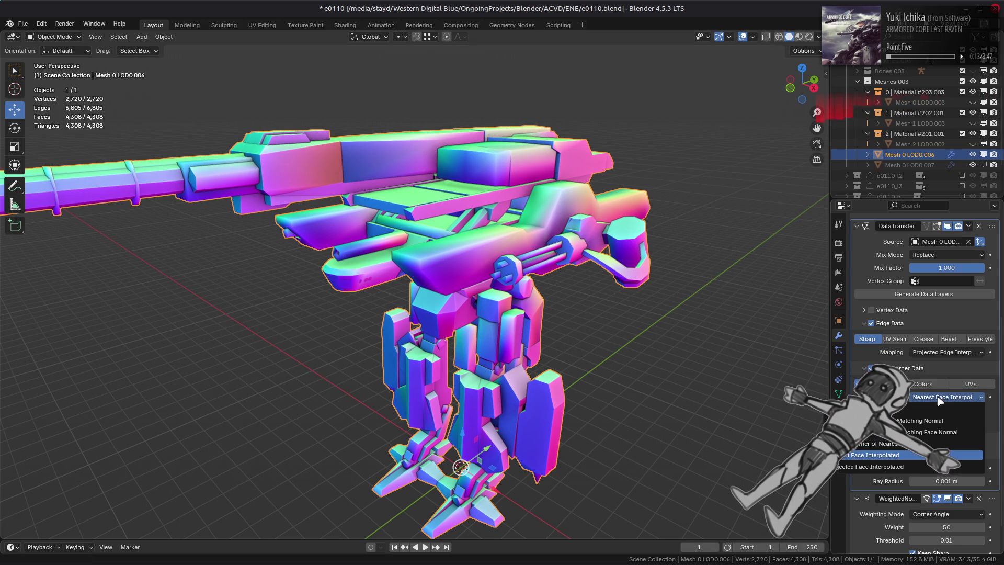
pyautogui.click(940, 397)
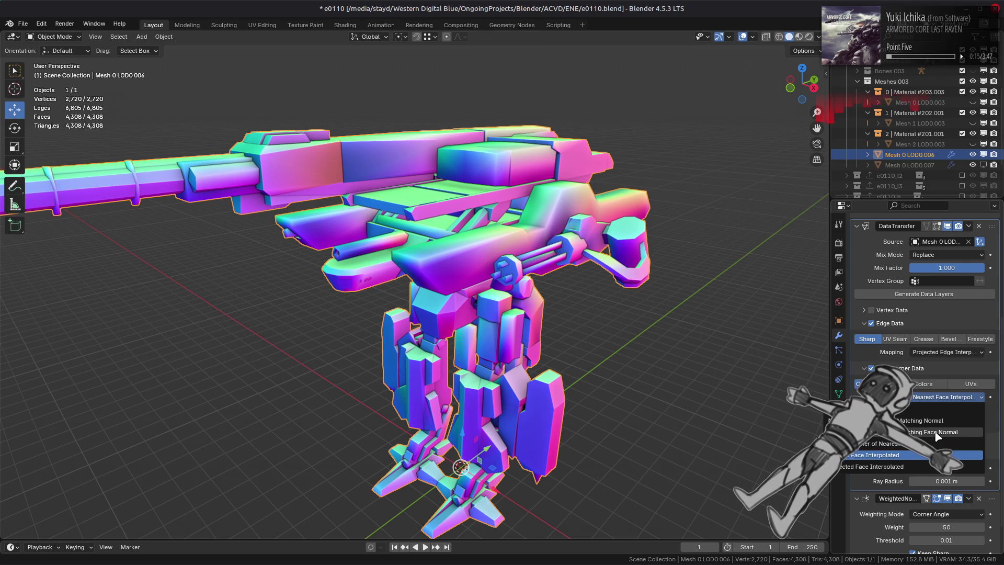
pyautogui.click(935, 432)
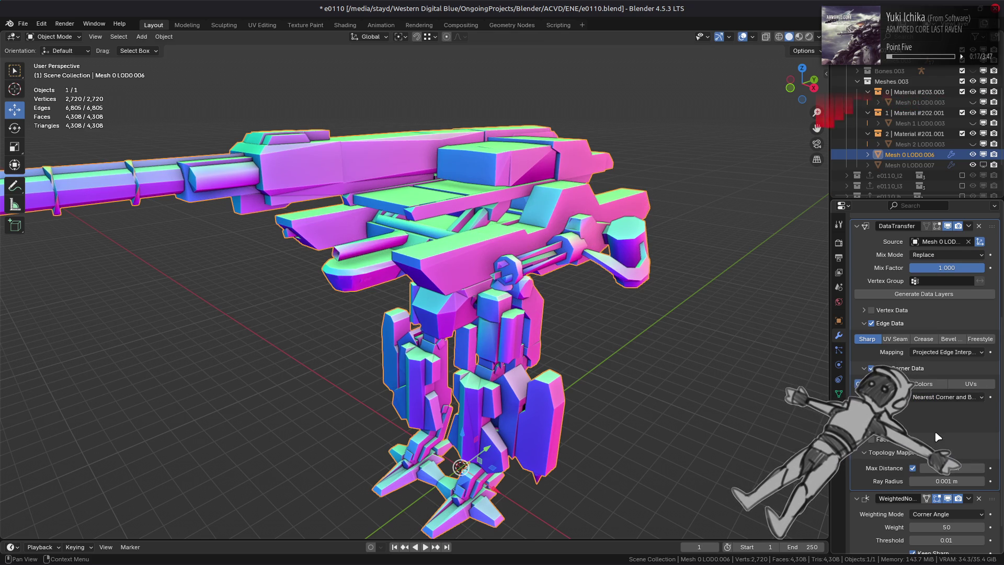
pyautogui.click(969, 226)
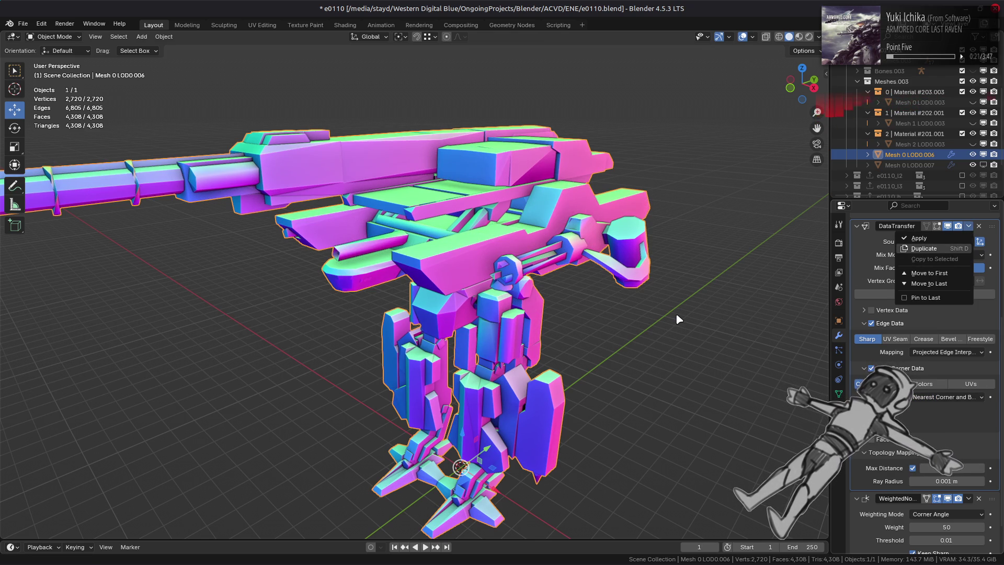
# Step: Duplicate the DataTransfer modifier, checking the result with undo and redo
pyautogui.press('d')
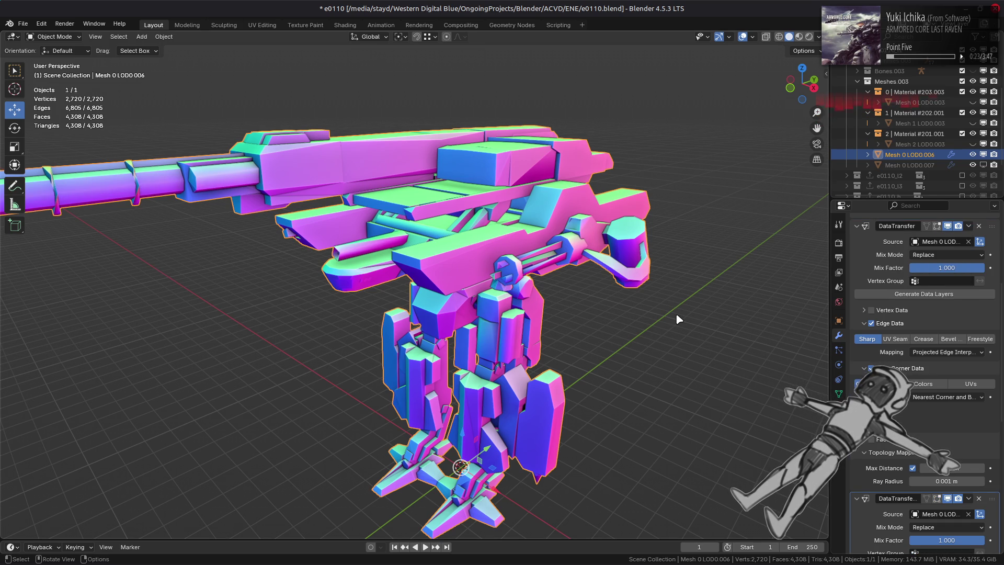
pyautogui.moveTo(677, 314); pyautogui.dragTo(691, 298, button='middle')
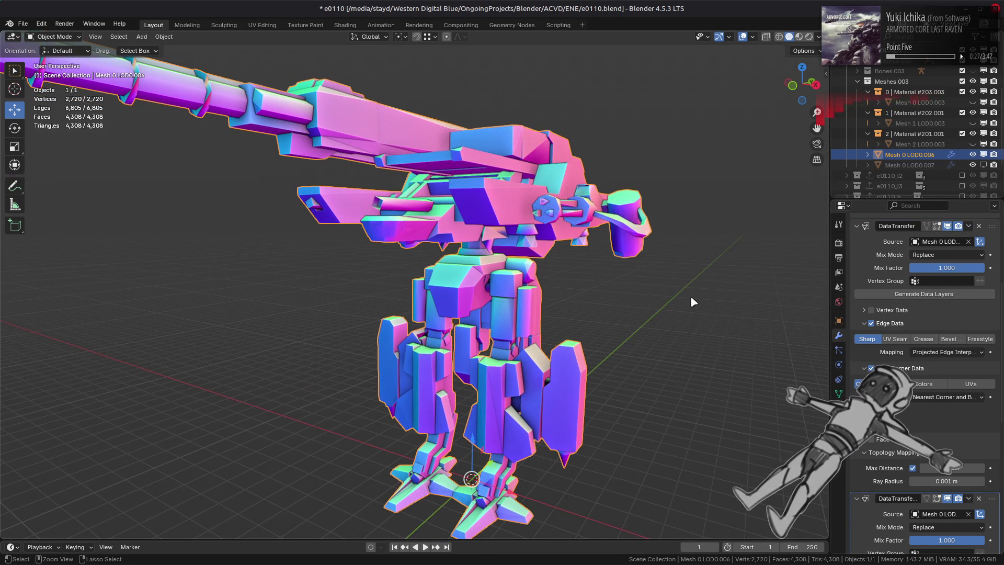
pyautogui.hotkey('ctrl', 'z')
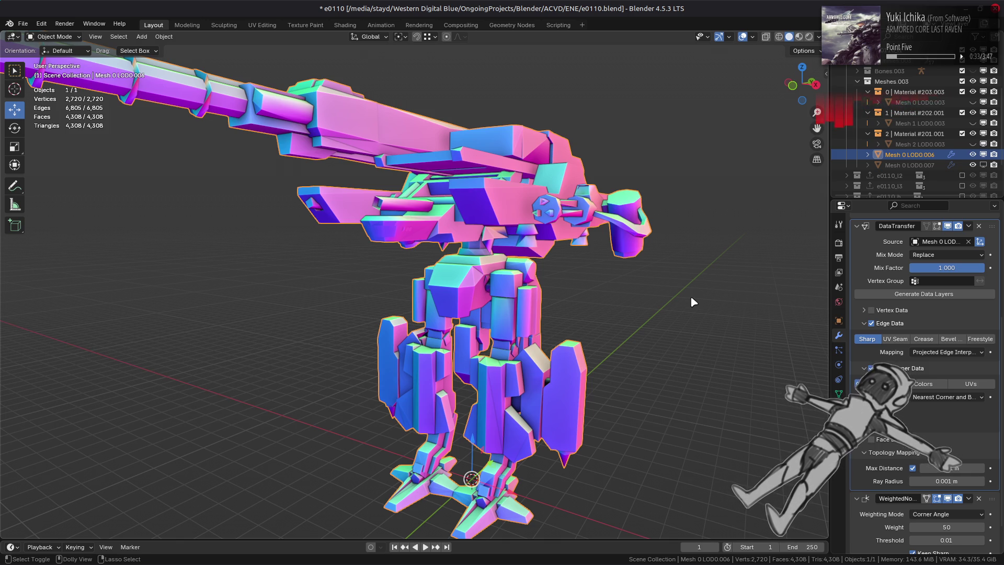
pyautogui.hotkey('ctrl', 'shift', 'z')
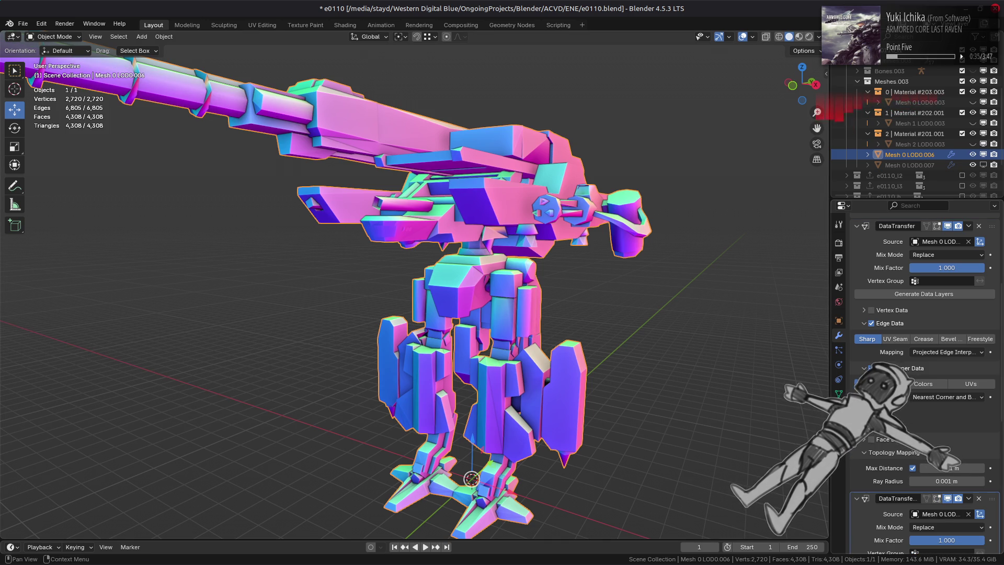
pyautogui.scroll(-7, 923, 366)
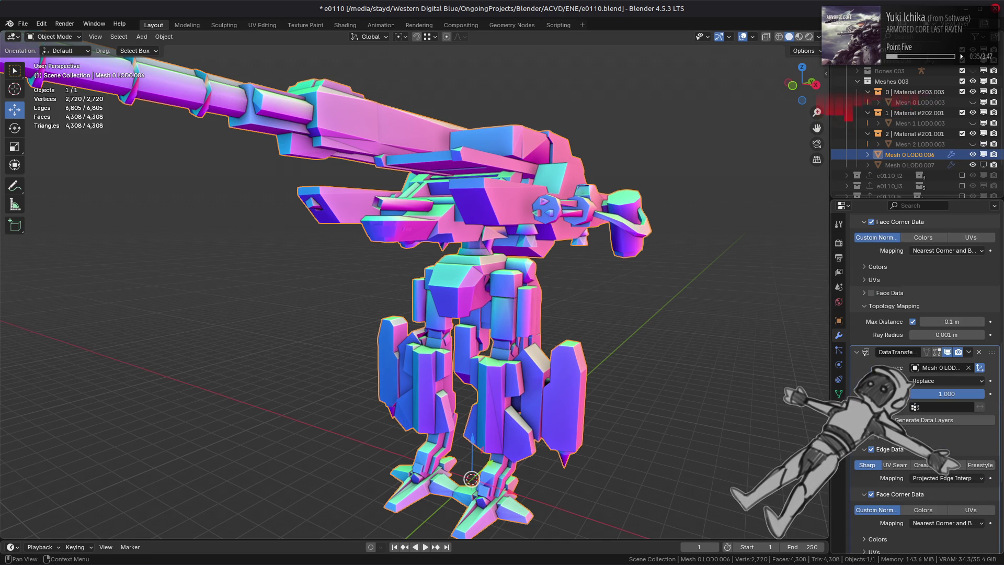
# Step: On the copied modifier, toggle Face Corner Data and try Nearest Edge and Nearest Face Edge mapping
pyautogui.click(872, 495)
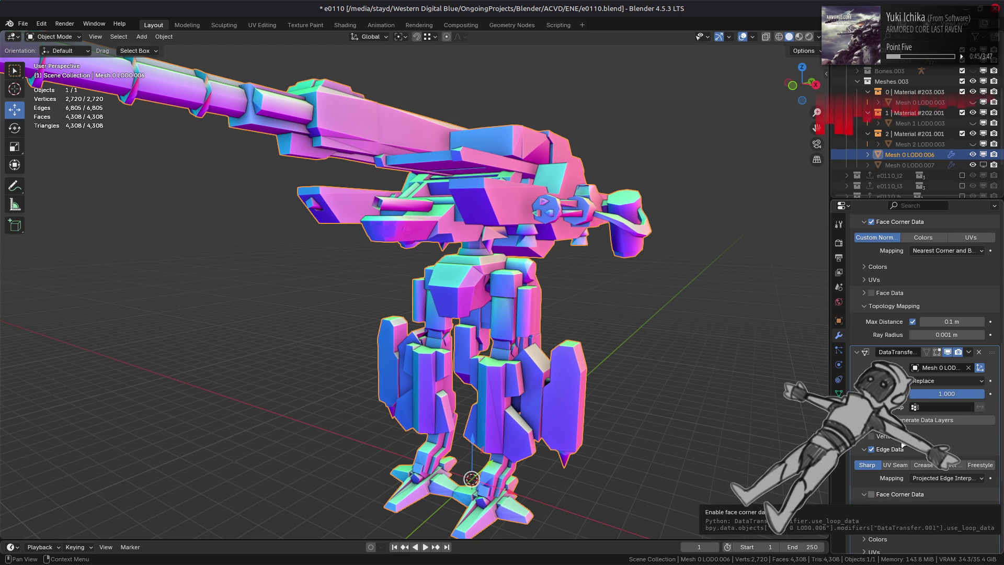
pyautogui.click(871, 495)
pyautogui.click(864, 494)
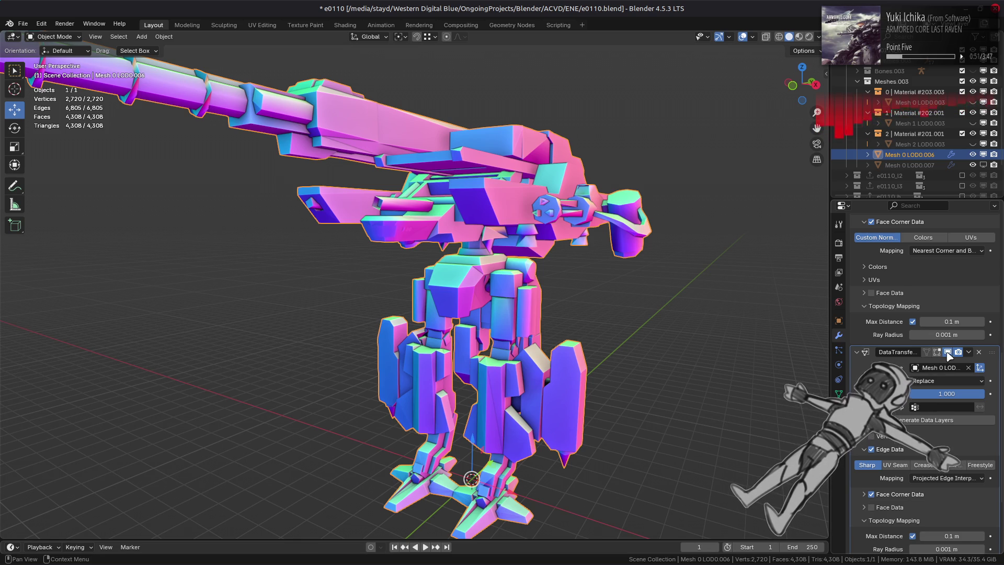
pyautogui.click(948, 478)
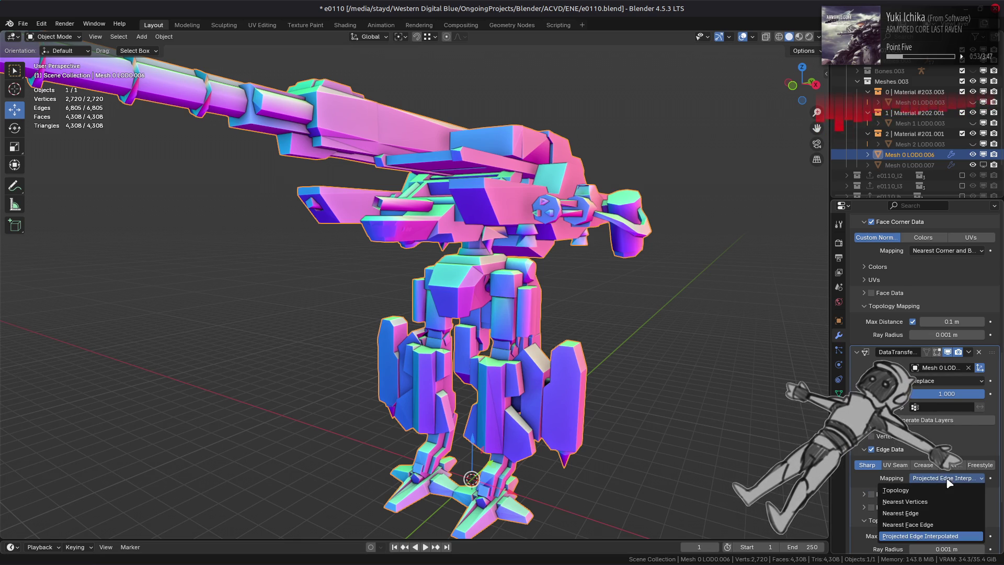
pyautogui.click(940, 513)
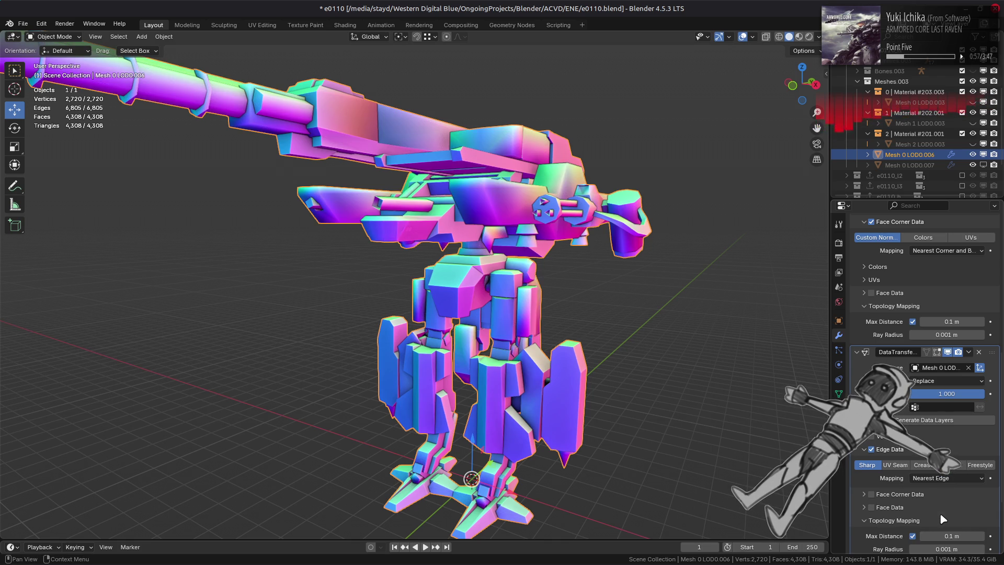
pyautogui.click(947, 480)
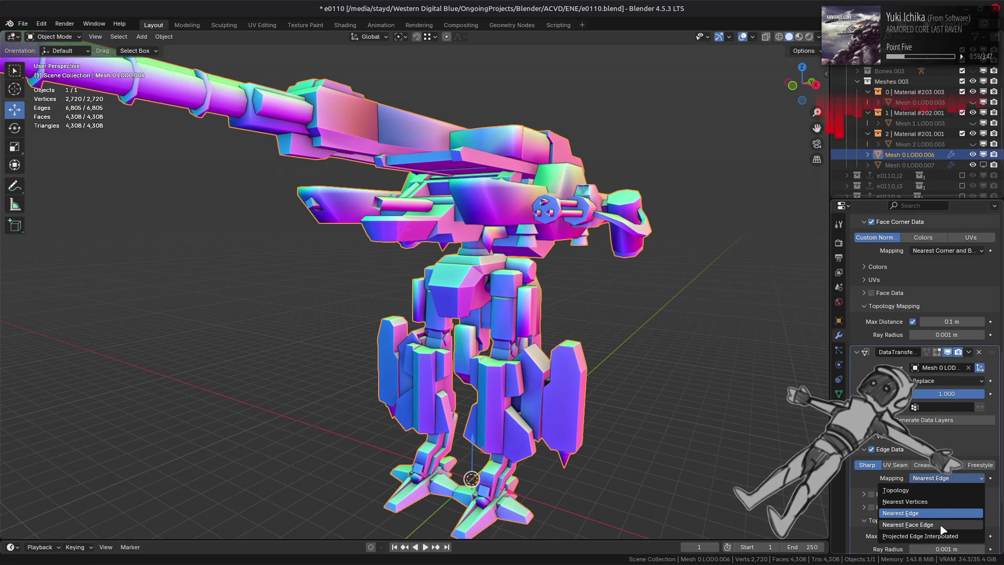
pyautogui.press('f')
pyautogui.click(948, 479)
pyautogui.click(948, 479)
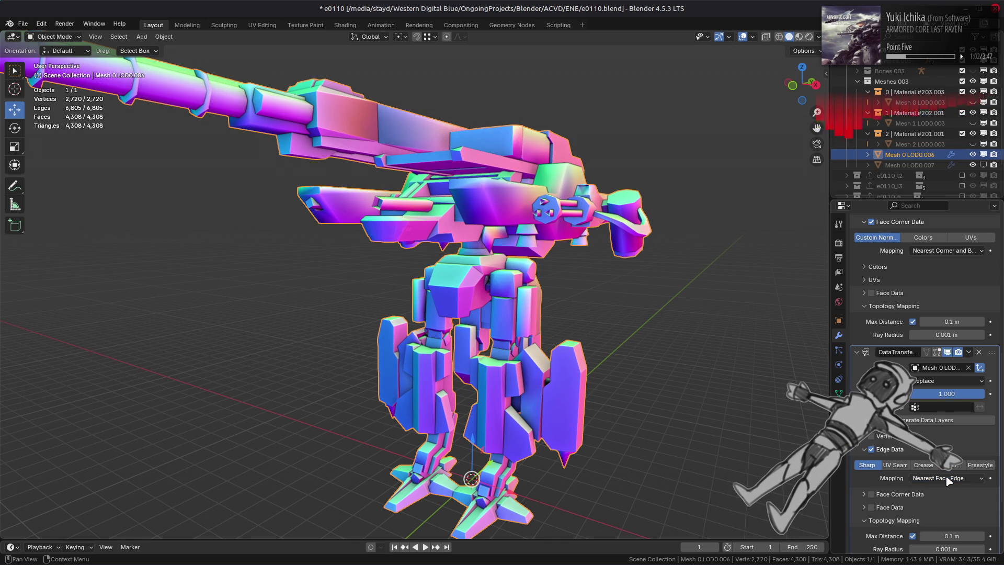
# Step: Enable Face Corner Data with Custom Normals and map edges by Projected Edge Interpolated
pyautogui.click(870, 495)
pyautogui.click(872, 511)
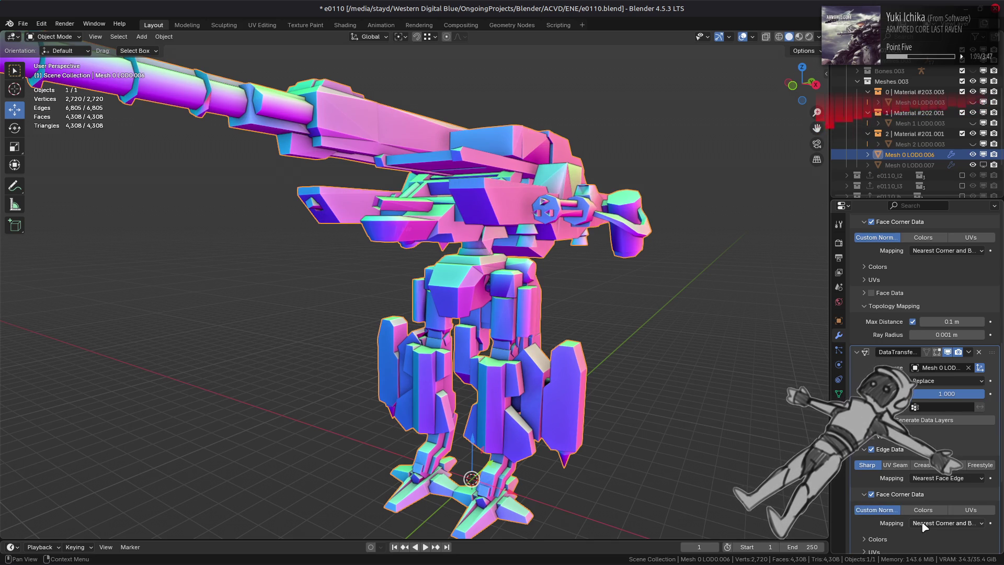
pyautogui.click(933, 478)
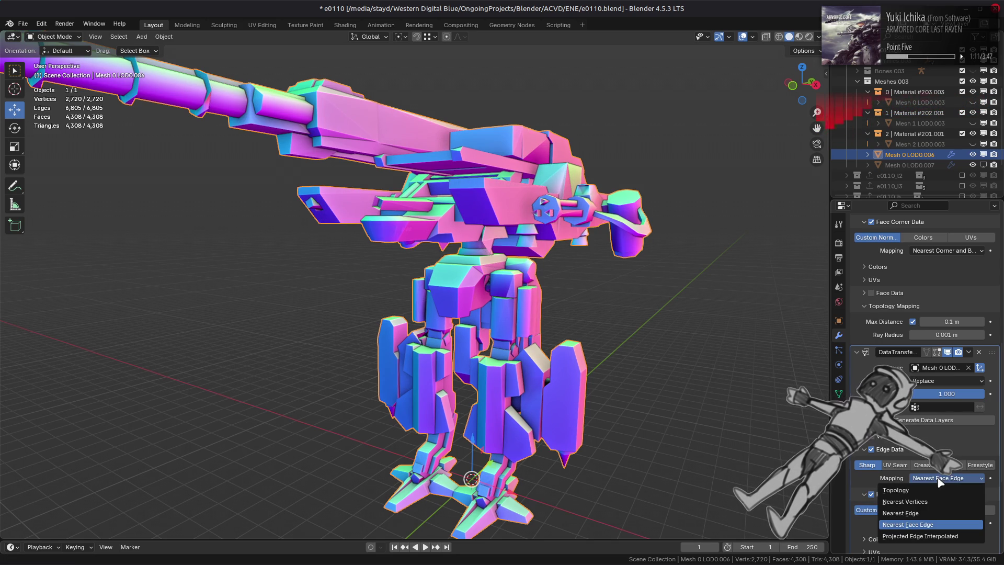
pyautogui.click(938, 536)
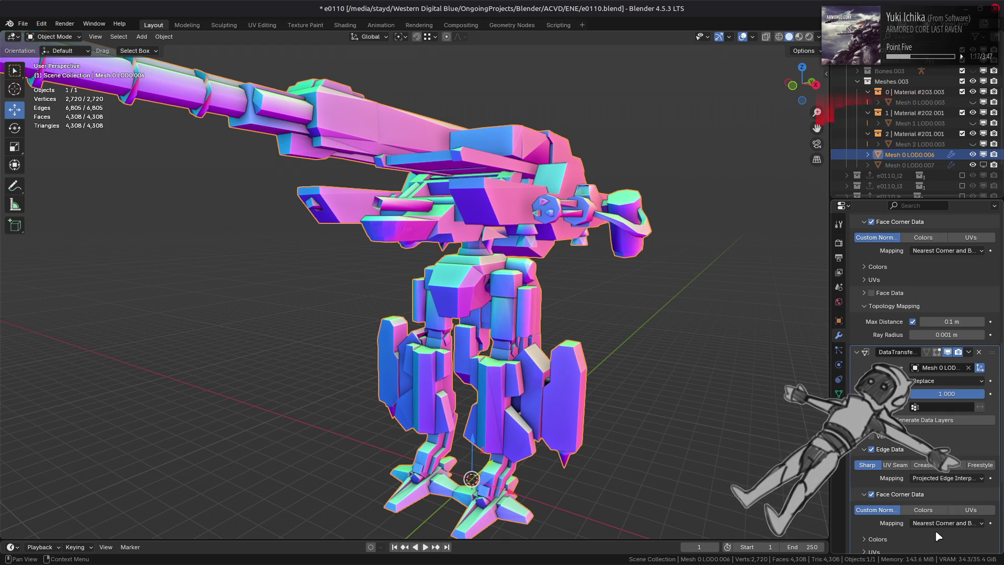
pyautogui.moveTo(707, 396)
pyautogui.mouseDown(button='middle')
pyautogui.moveTo(685, 429)
pyautogui.moveTo(662, 418)
pyautogui.mouseUp(button='middle')
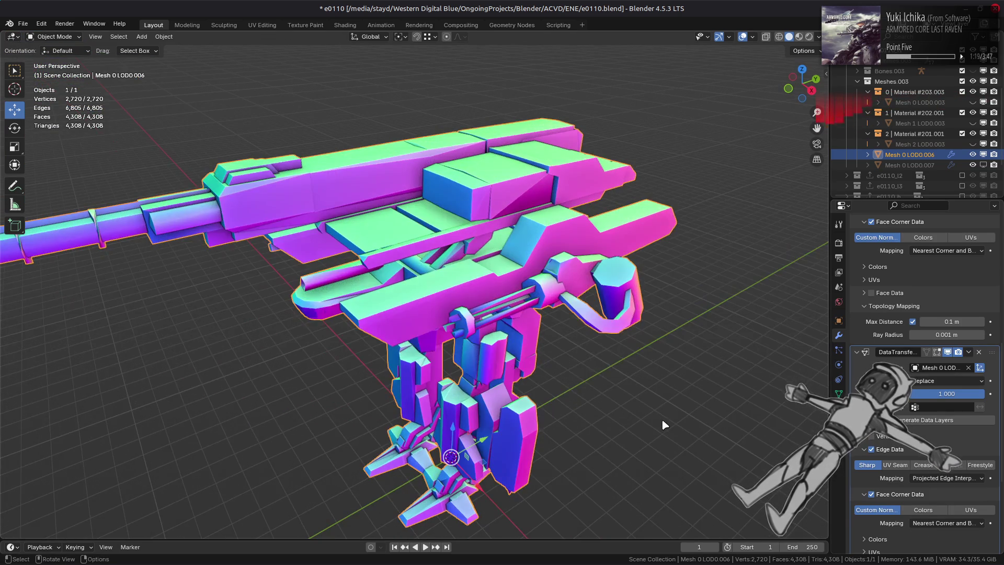
# Step: Select Mesh 0 LOD0.007 and flip its Displace strength from -0.010 to 0.010
pyautogui.click(920, 165)
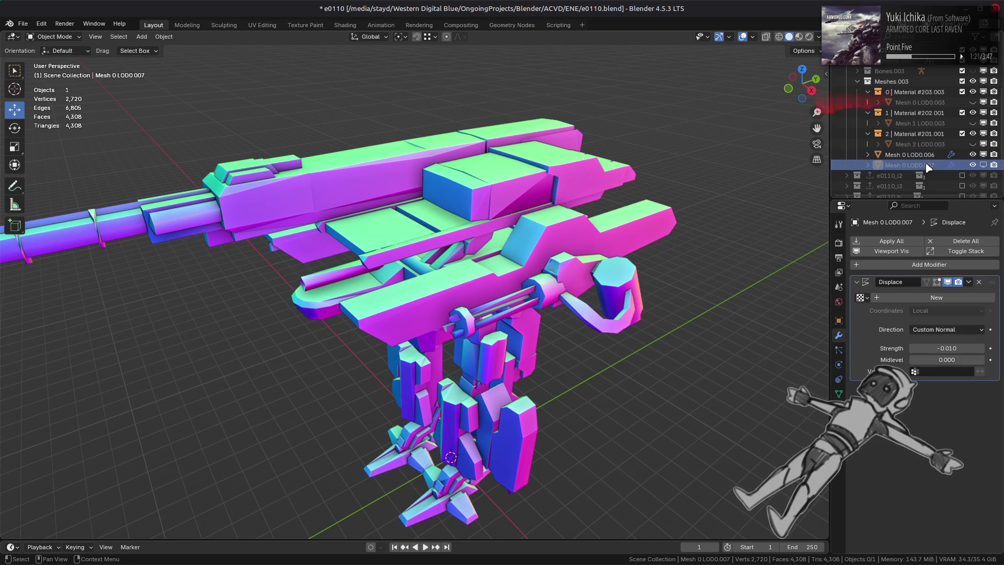
pyautogui.click(936, 348)
pyautogui.press('Home')
pyautogui.press('Delete')
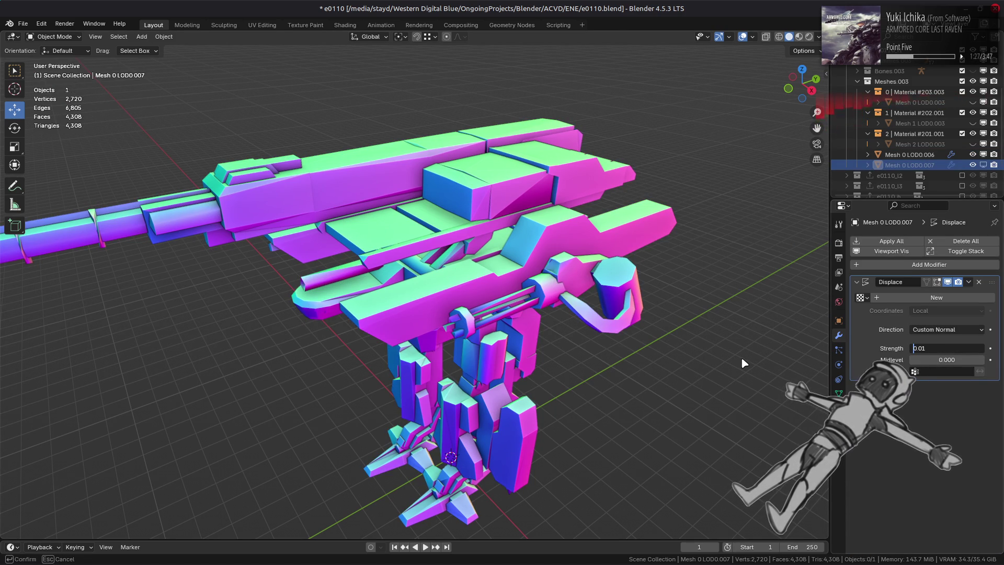
pyautogui.press('Return')
pyautogui.moveTo(627, 360); pyautogui.dragTo(651, 332, button='middle')
# Step: Raise the Displace strength to 0.100 and confirm it stays there
pyautogui.moveTo(946, 348); pyautogui.dragTo(948, 348)
pyautogui.write('1')
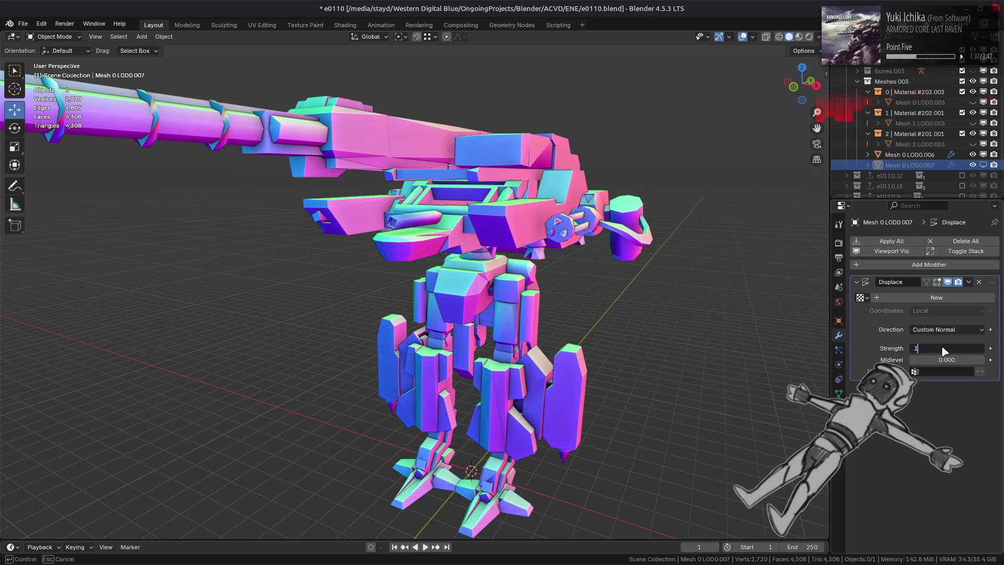
pyautogui.press('Return')
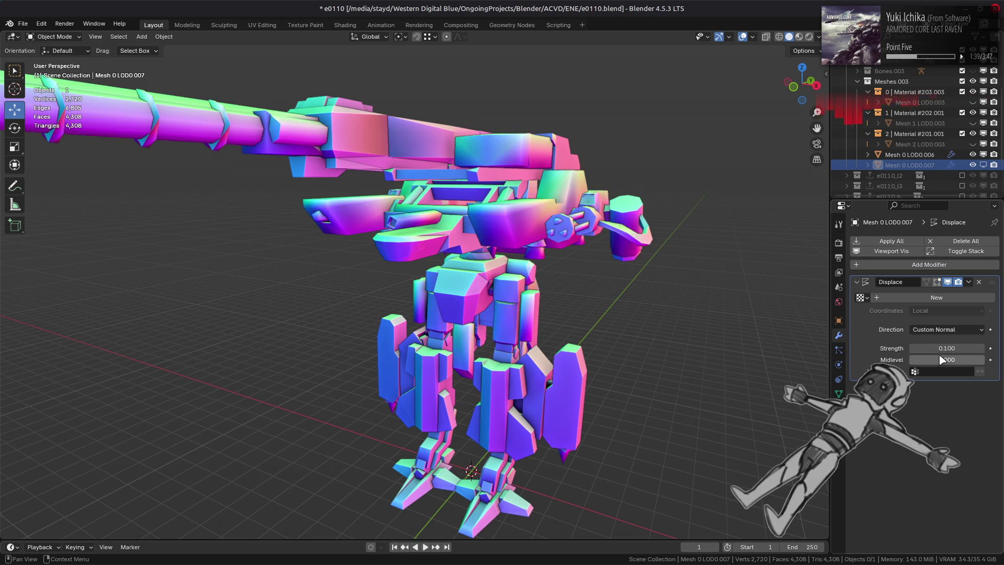
pyautogui.moveTo(742, 330); pyautogui.dragTo(739, 338, button='middle')
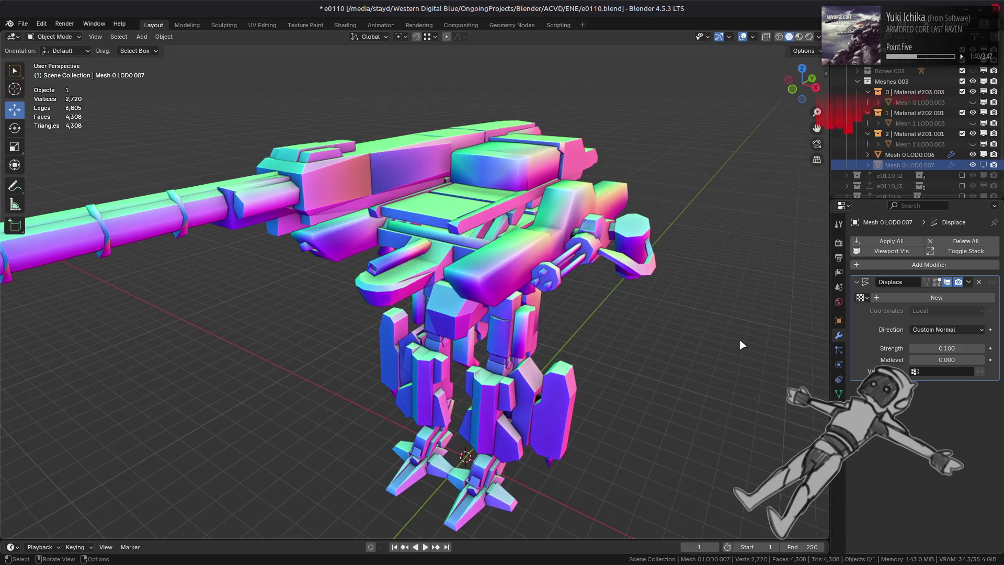
pyautogui.click(947, 348)
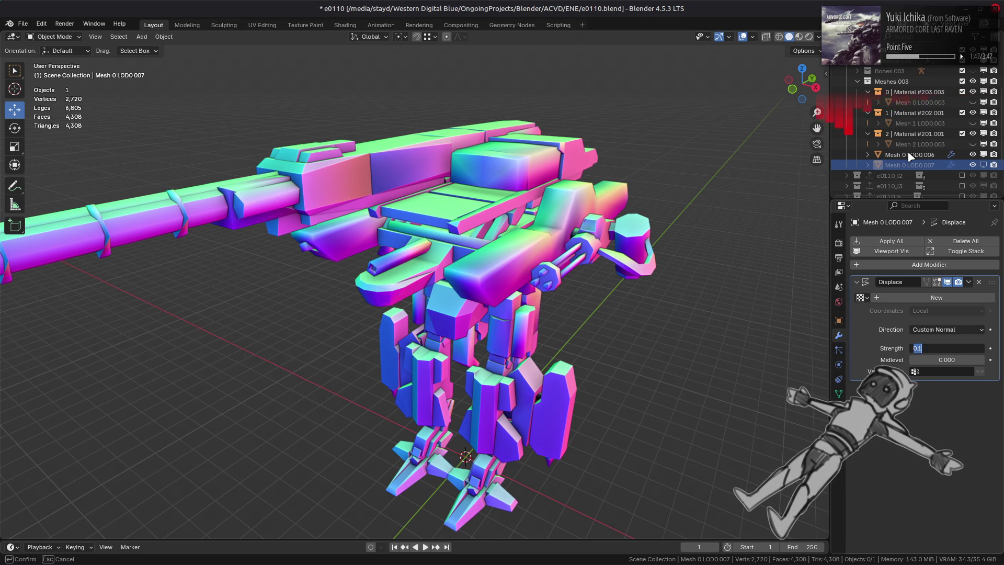
pyautogui.press('Return')
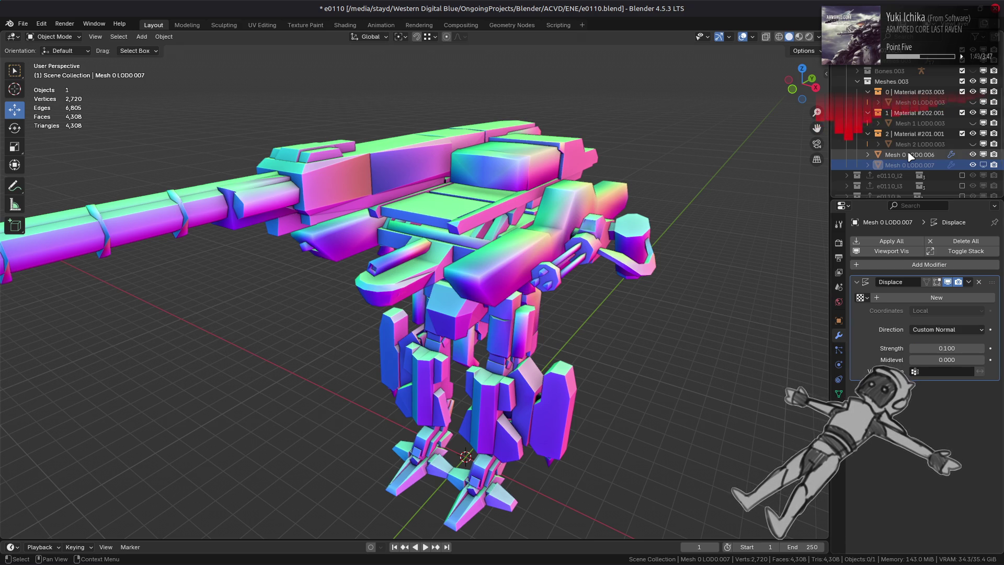
pyautogui.click(910, 155)
# Step: Set the first DataTransfer's Max Distance on Mesh 0 LOD0.006 to 1 m, undoing an accidental modifier deletion
pyautogui.scroll(-10, 926, 366)
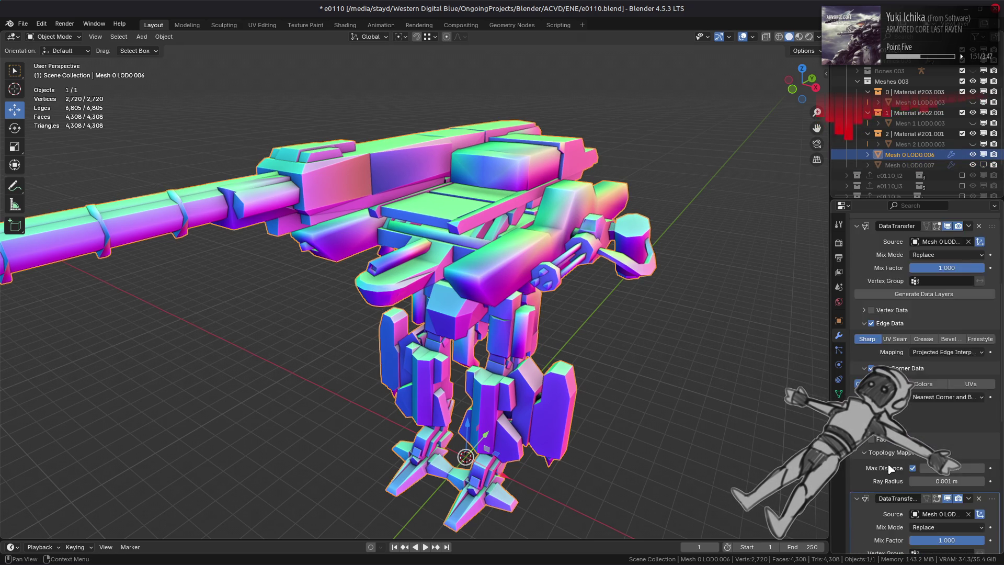
pyautogui.hotkey('ctrl', 'x')
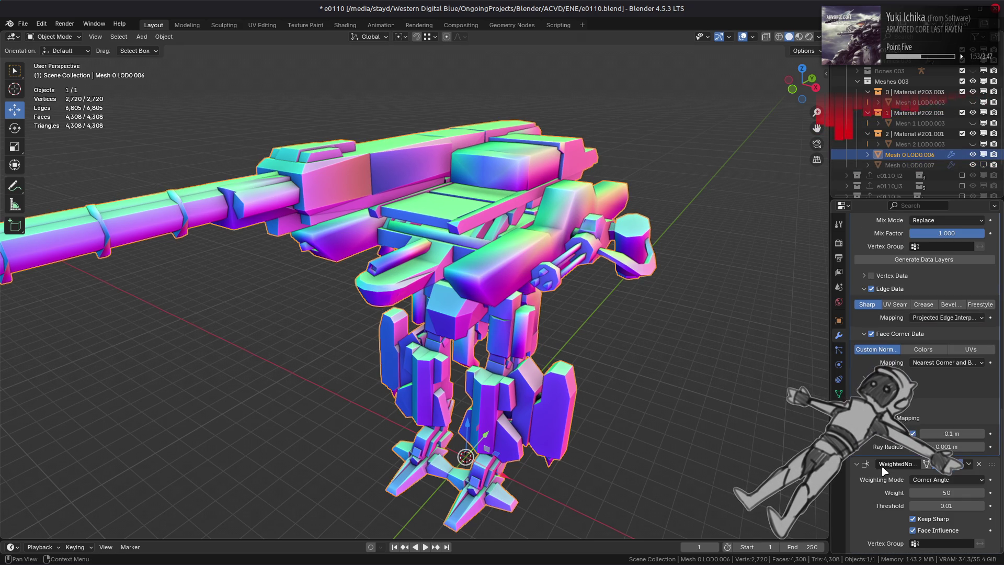
pyautogui.hotkey('ctrl', 'z')
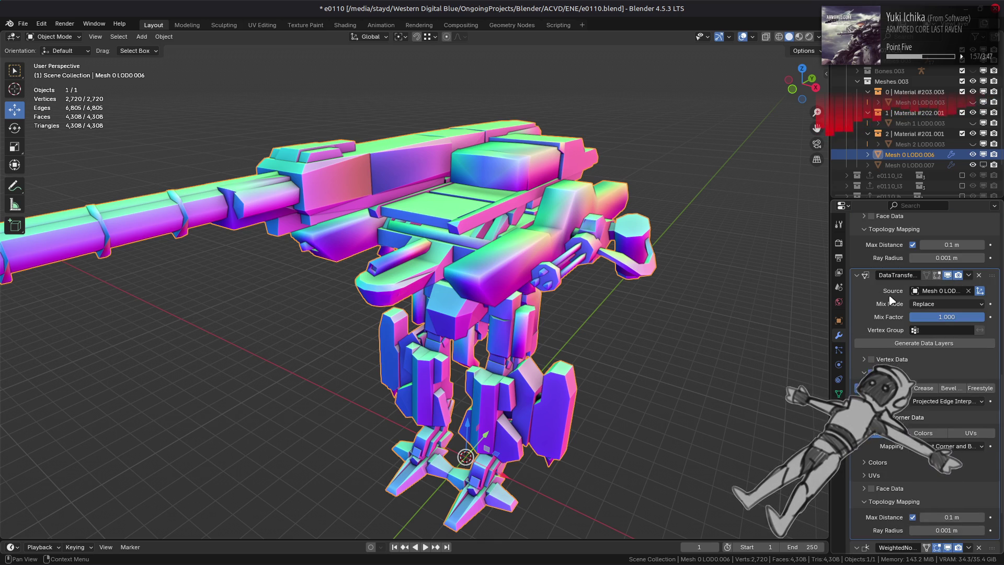
pyautogui.scroll(3, 906, 306)
pyautogui.click(958, 307)
pyautogui.write('1')
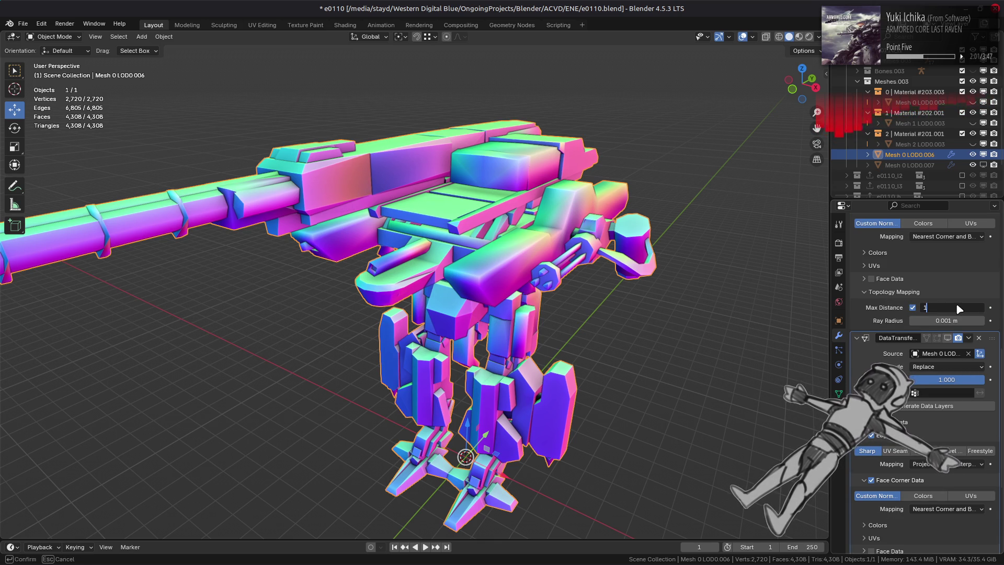
pyautogui.press('Return')
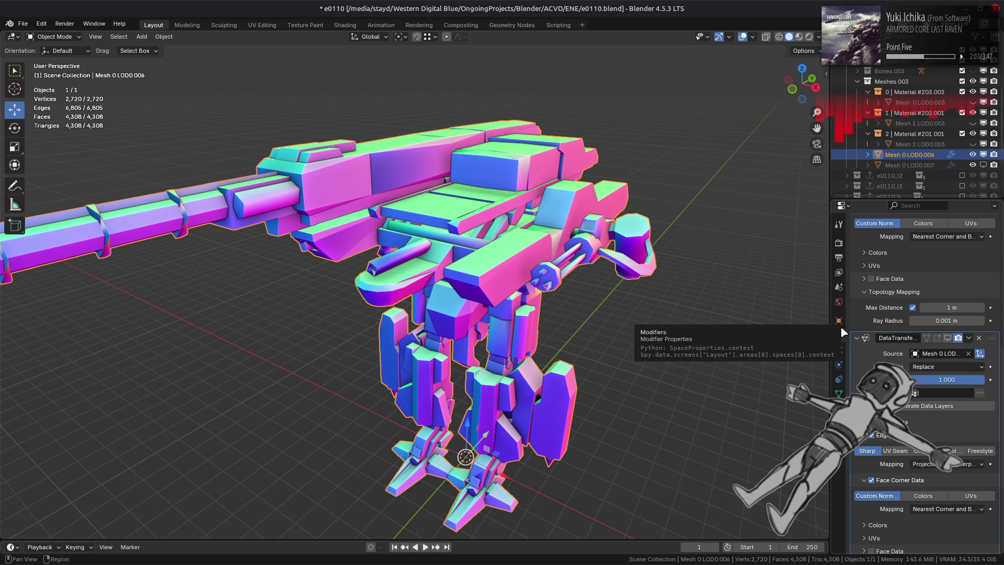
pyautogui.moveTo(722, 328)
pyautogui.mouseDown(button='middle')
pyautogui.moveTo(656, 335)
pyautogui.moveTo(669, 307)
pyautogui.moveTo(803, 300)
pyautogui.moveTo(801, 310)
pyautogui.moveTo(761, 318)
pyautogui.moveTo(772, 315)
pyautogui.mouseUp(button='middle')
# Step: Select Mesh 0 LOD0.007 and set its Displace strength to -0.100
pyautogui.click(911, 164)
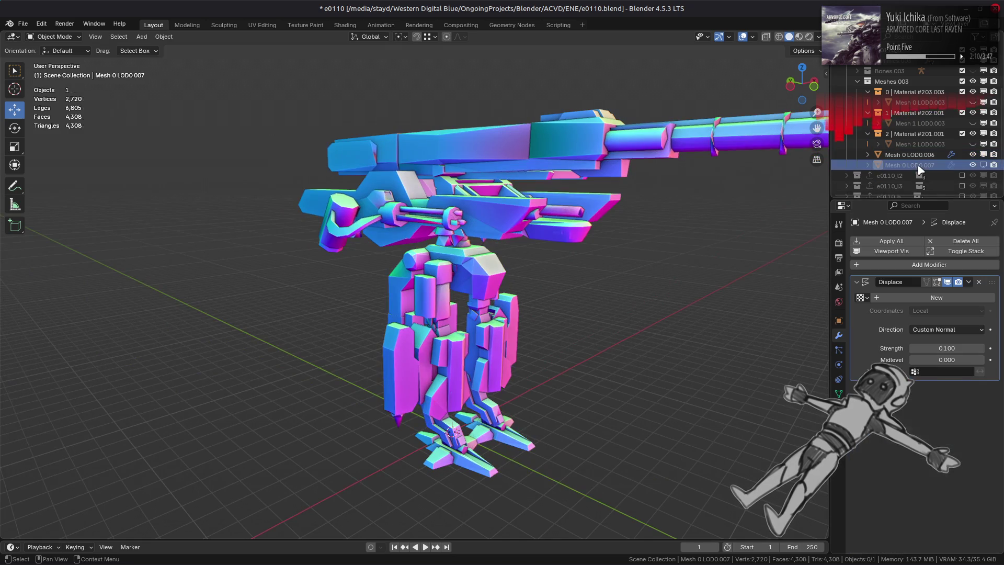
pyautogui.click(949, 349)
pyautogui.write('-')
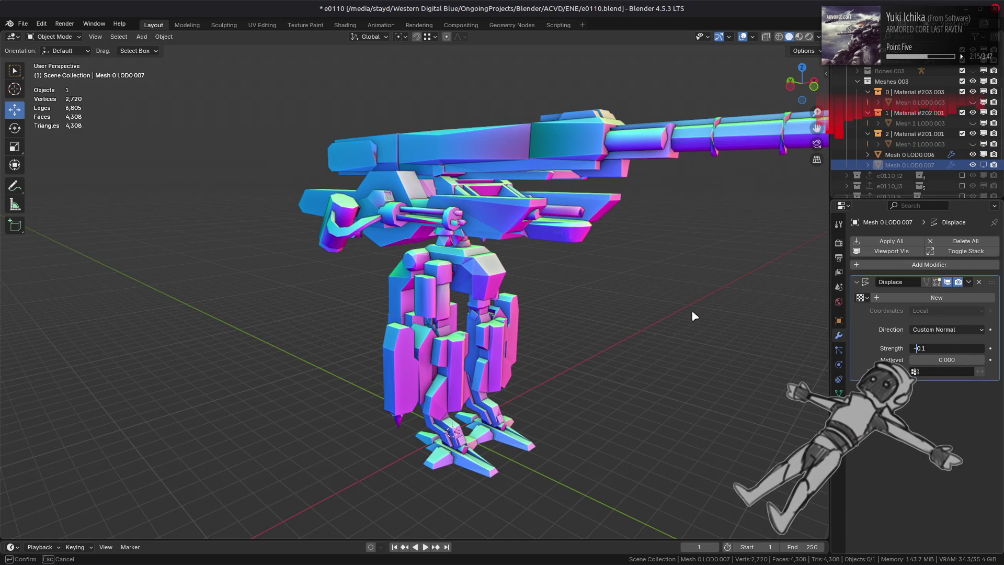
pyautogui.press('Return')
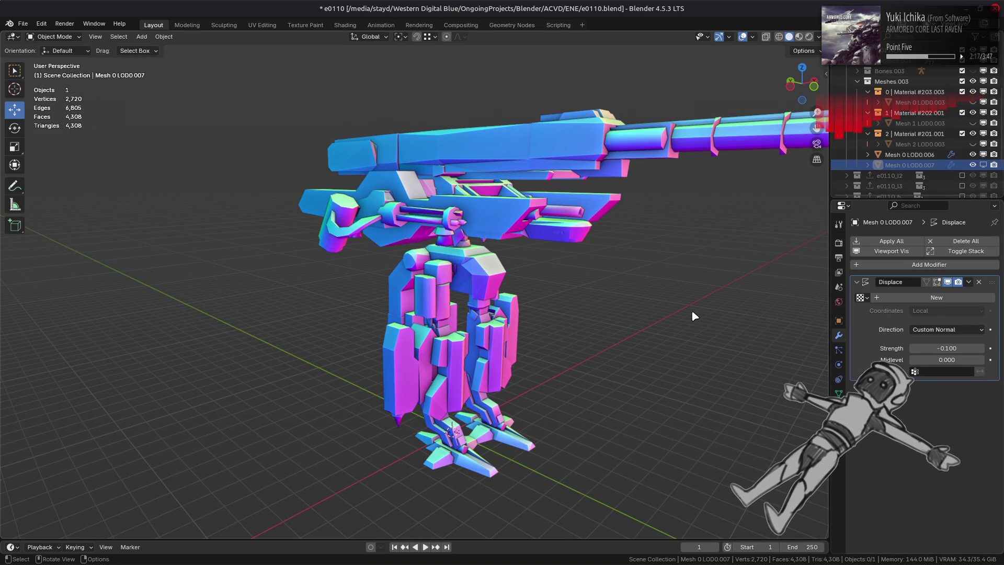
# Step: After inspecting the mech from several sides, reduce the Displace strength to -0.050
pyautogui.moveTo(711, 297)
pyautogui.mouseDown(button='middle')
pyautogui.moveTo(603, 301)
pyautogui.moveTo(593, 323)
pyautogui.mouseUp(button='middle')
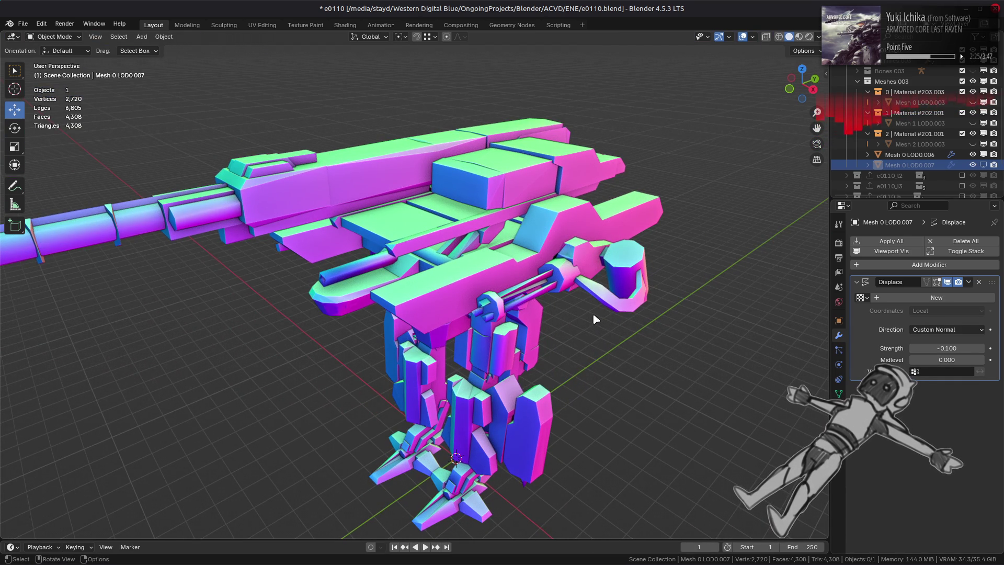
pyautogui.moveTo(595, 319)
pyautogui.mouseDown(button='middle')
pyautogui.moveTo(463, 309)
pyautogui.moveTo(481, 280)
pyautogui.mouseUp(button='middle')
pyautogui.scroll(5, 476, 282)
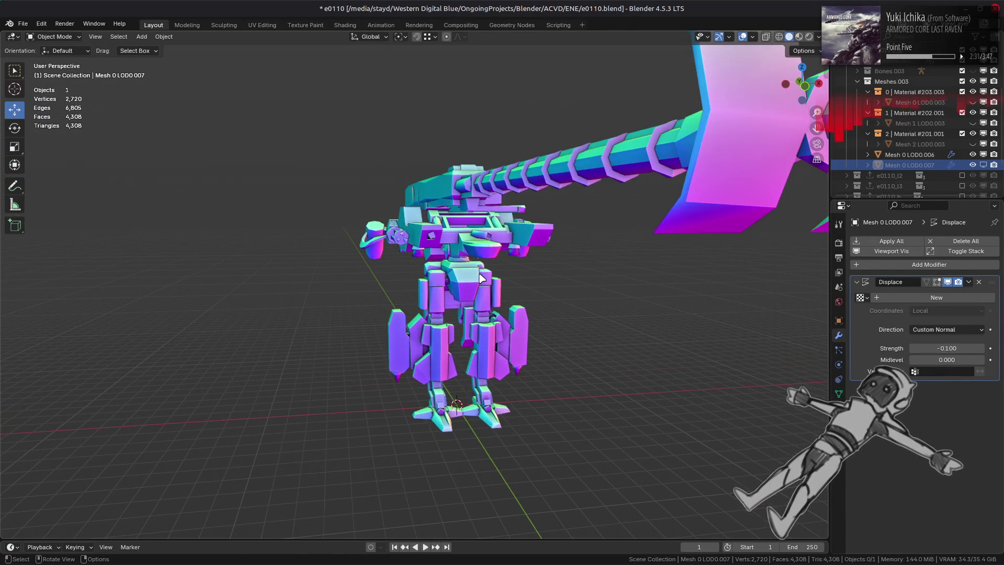
pyautogui.moveTo(472, 283); pyautogui.dragTo(618, 266, button='middle')
pyautogui.scroll(4, 615, 263)
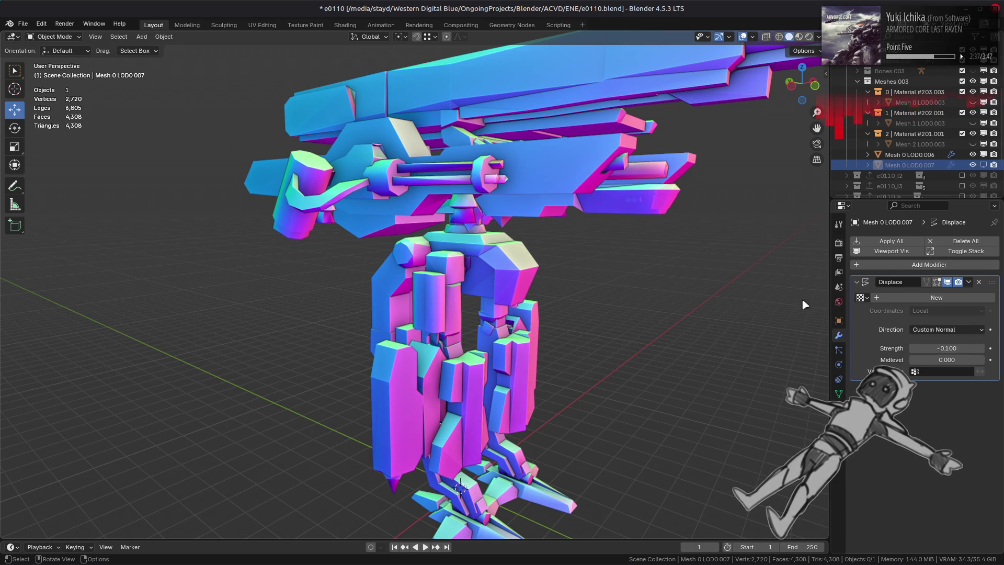
pyautogui.click(953, 347)
pyautogui.write('-0.05')
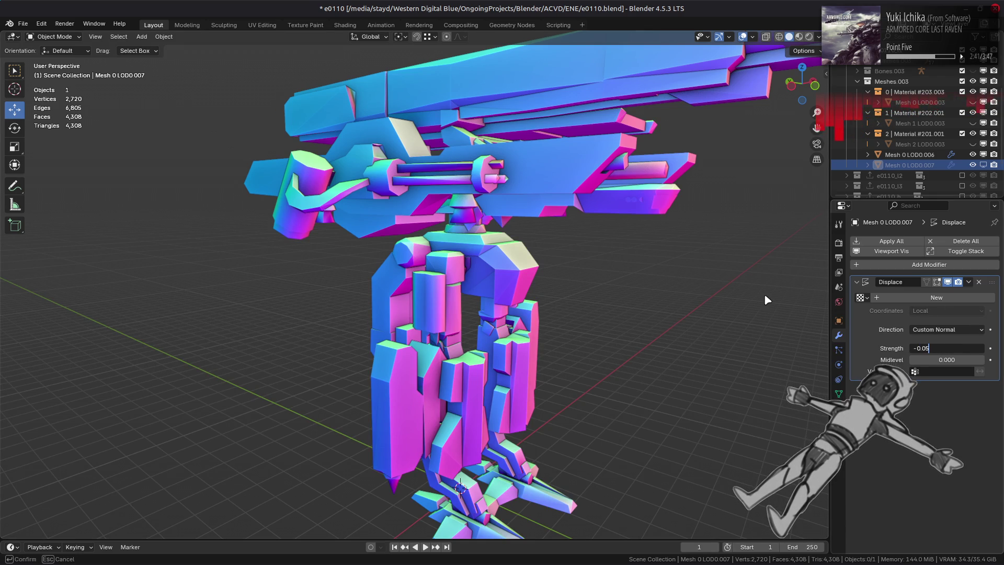
pyautogui.press('Return')
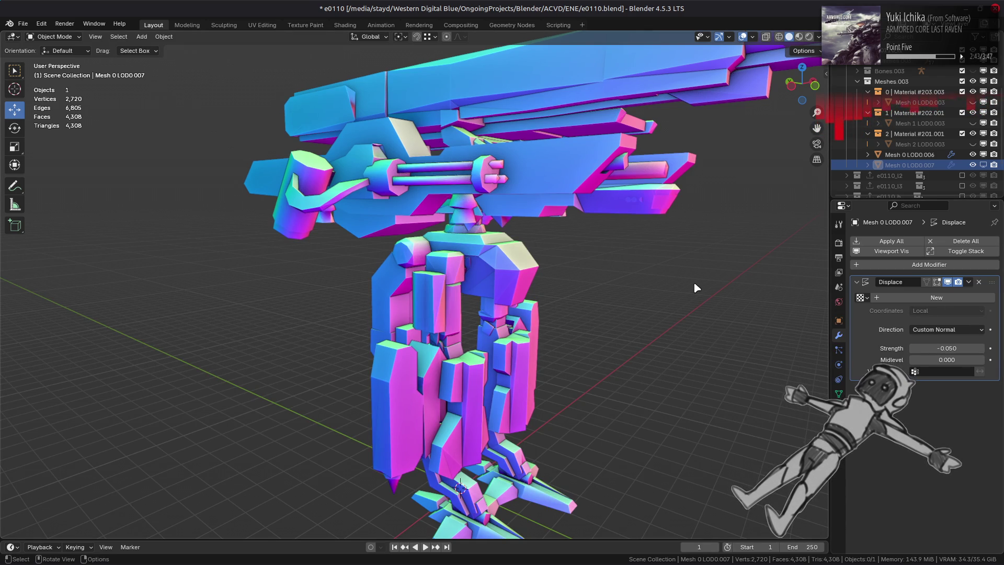
# Step: Try Displace strengths of -0.03 and -0.04, then settle on -0.050
pyautogui.moveTo(694, 282)
pyautogui.mouseDown(button='middle')
pyautogui.moveTo(585, 275)
pyautogui.moveTo(617, 293)
pyautogui.mouseUp(button='middle')
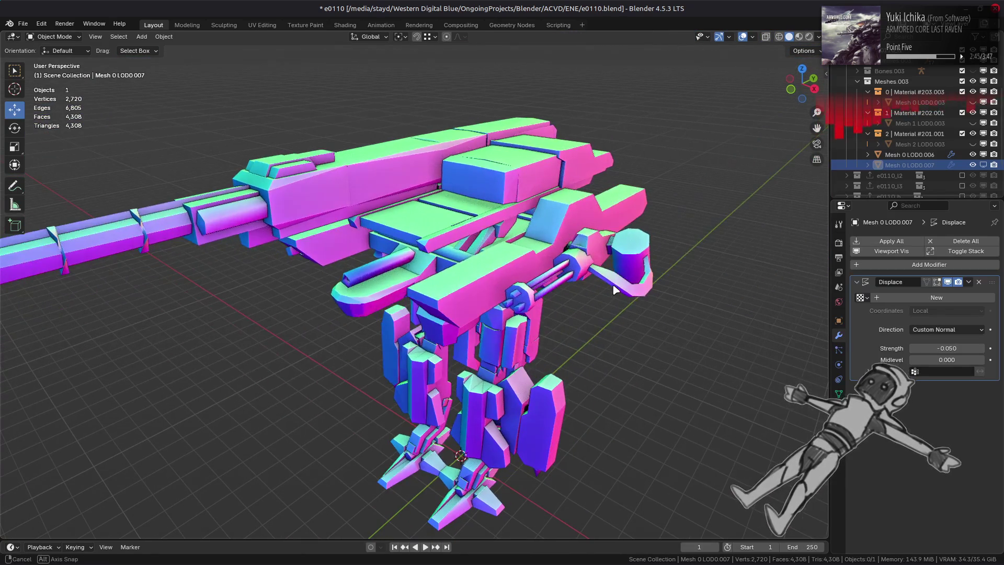
pyautogui.click(967, 348)
pyautogui.write('-0.020')
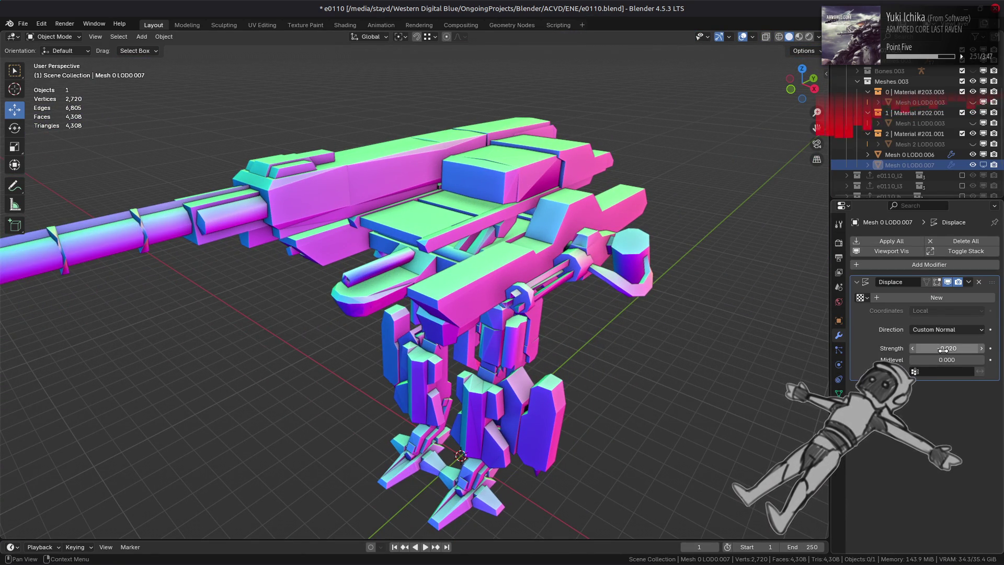
pyautogui.hotkey('ctrl', 'a')
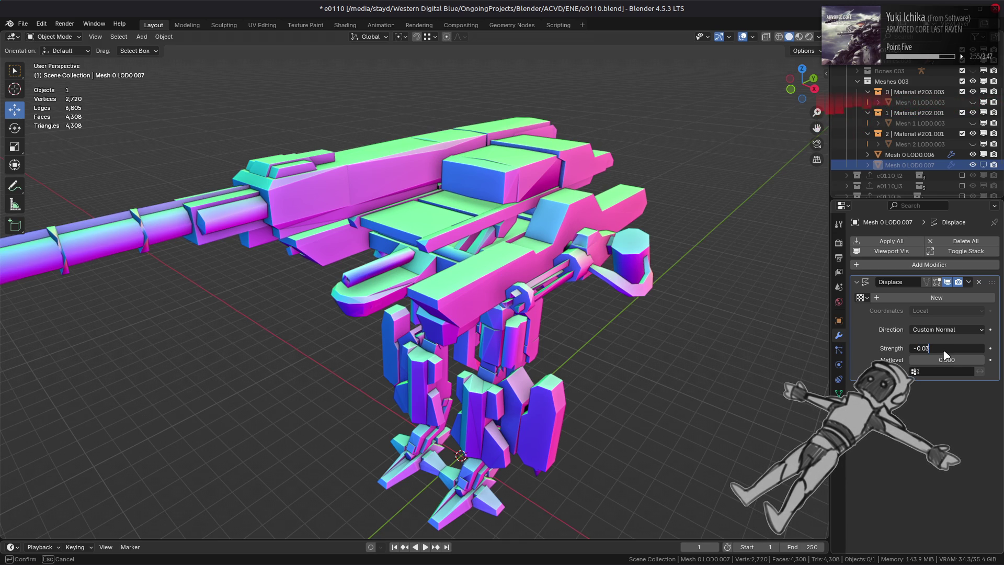
pyautogui.hotkey('ctrl', 'a')
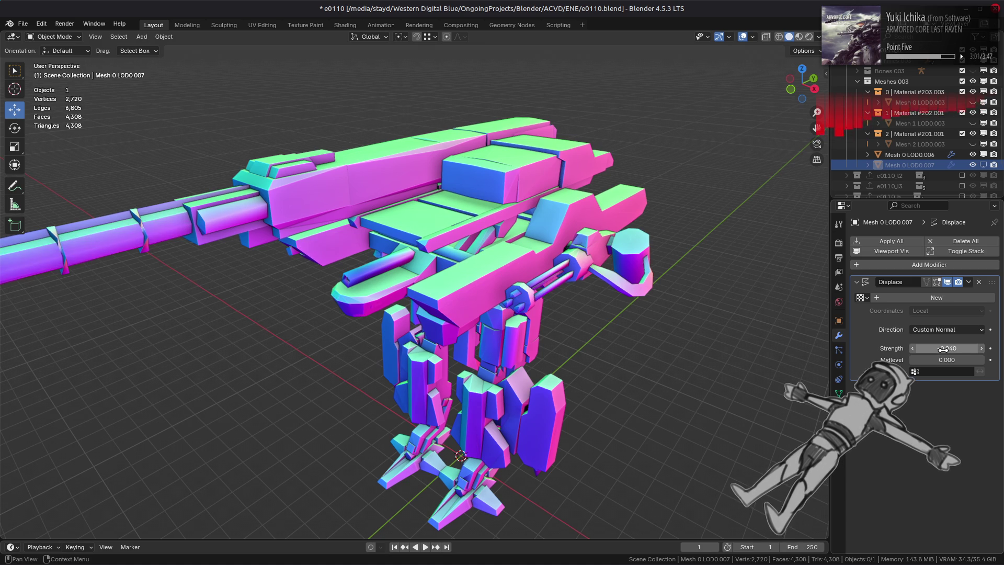
pyautogui.hotkey('ctrl', 'a')
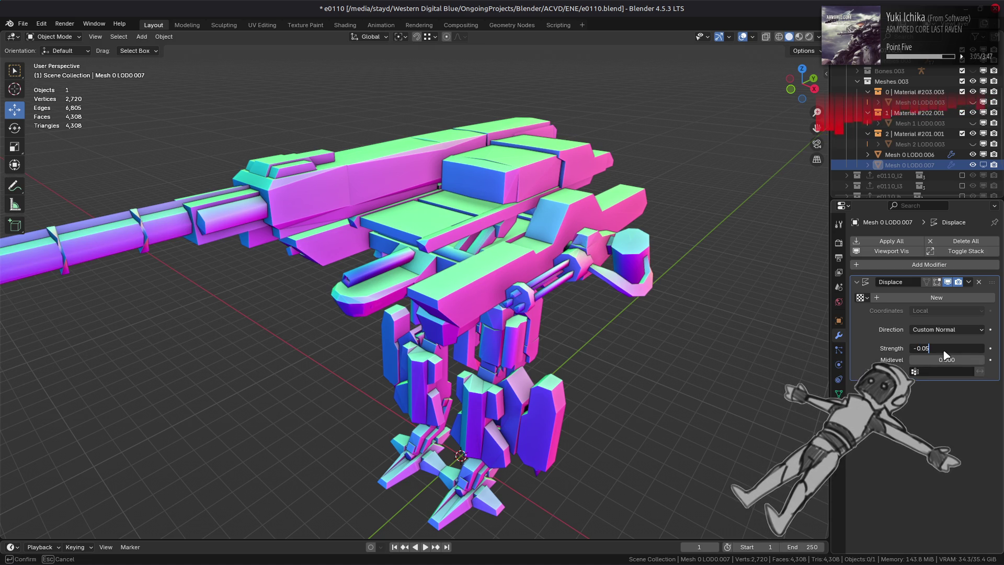
pyautogui.press('Return')
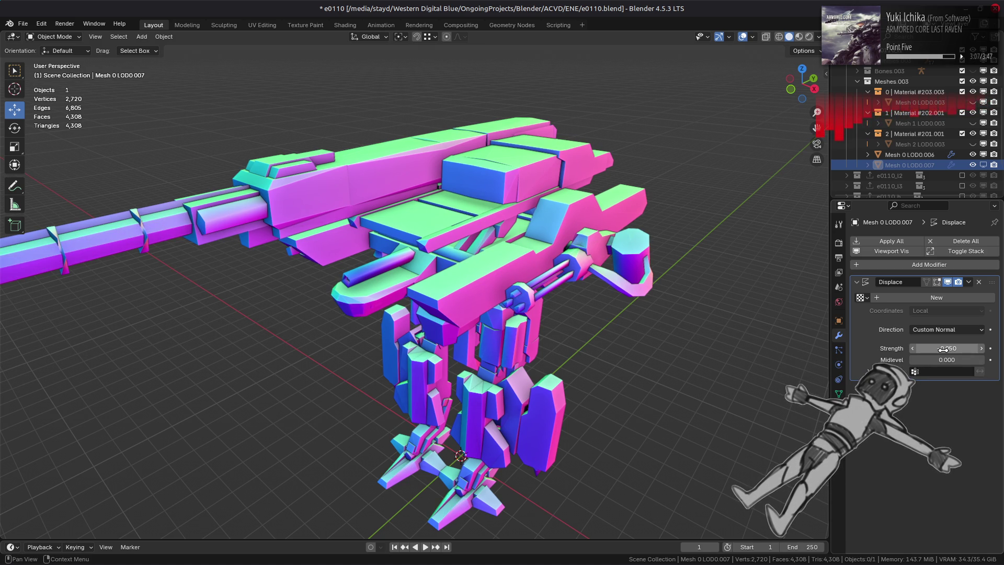
pyautogui.moveTo(662, 346); pyautogui.dragTo(469, 295, button='middle')
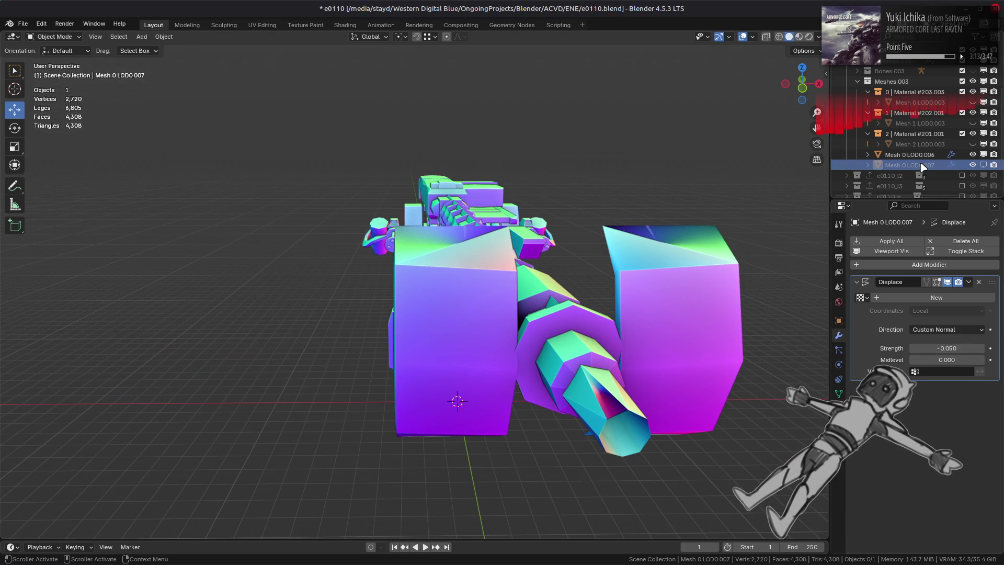
# Step: Select Mesh 0 LOD0.006 and toggle the WeightedNormal modifier's viewport display off and back on
pyautogui.click(910, 154)
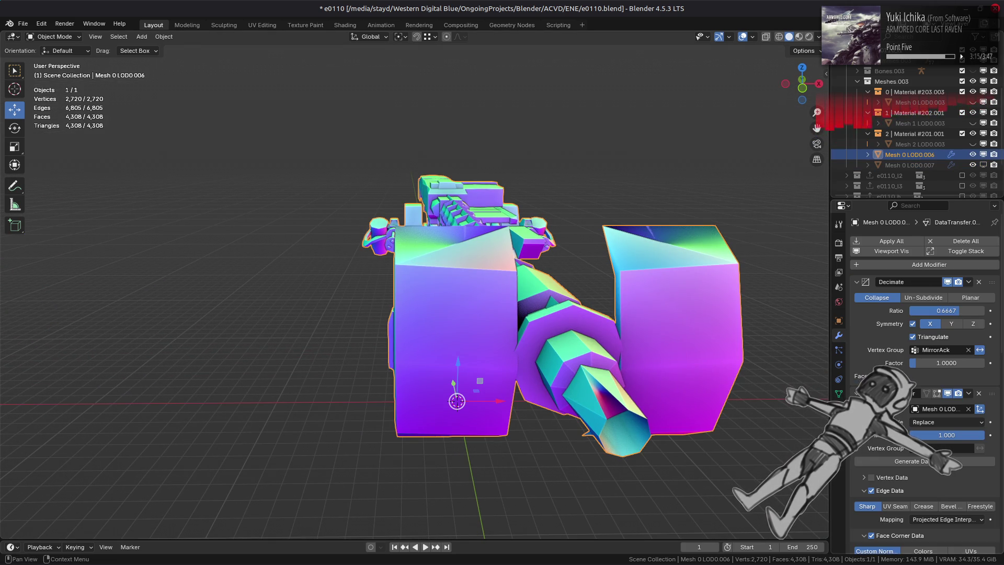
pyautogui.scroll(-10, 925, 314)
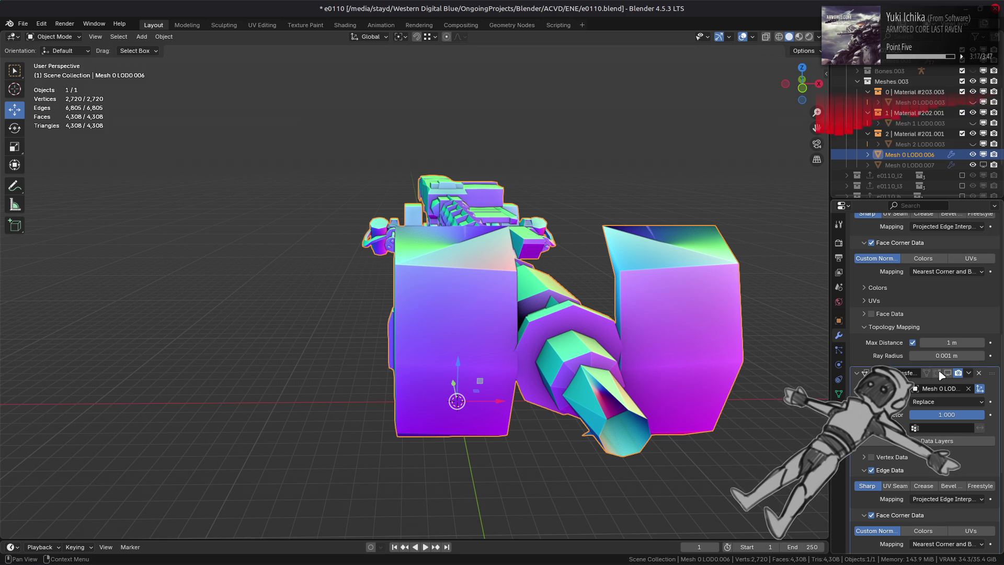
pyautogui.scroll(-8, 926, 366)
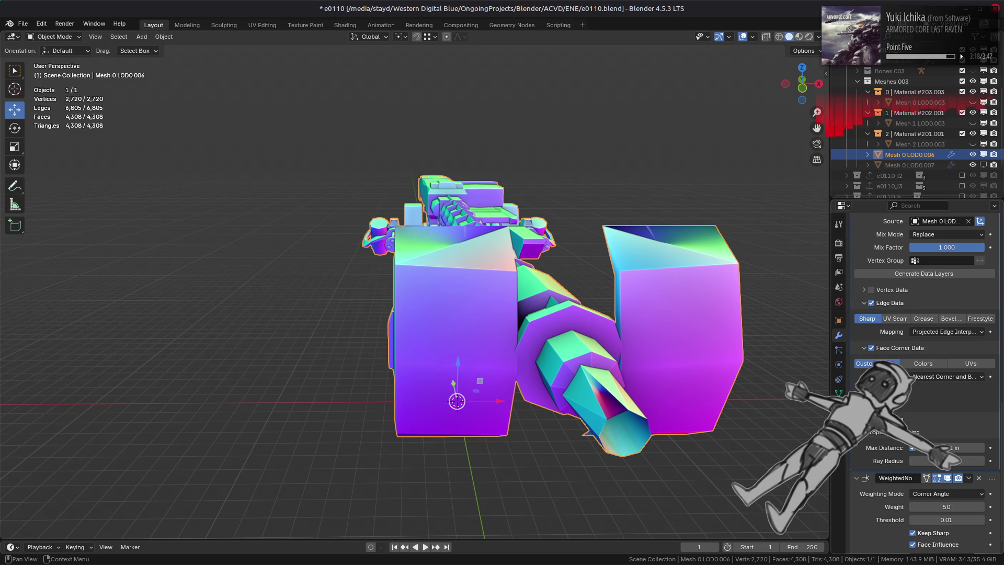
pyautogui.click(949, 479)
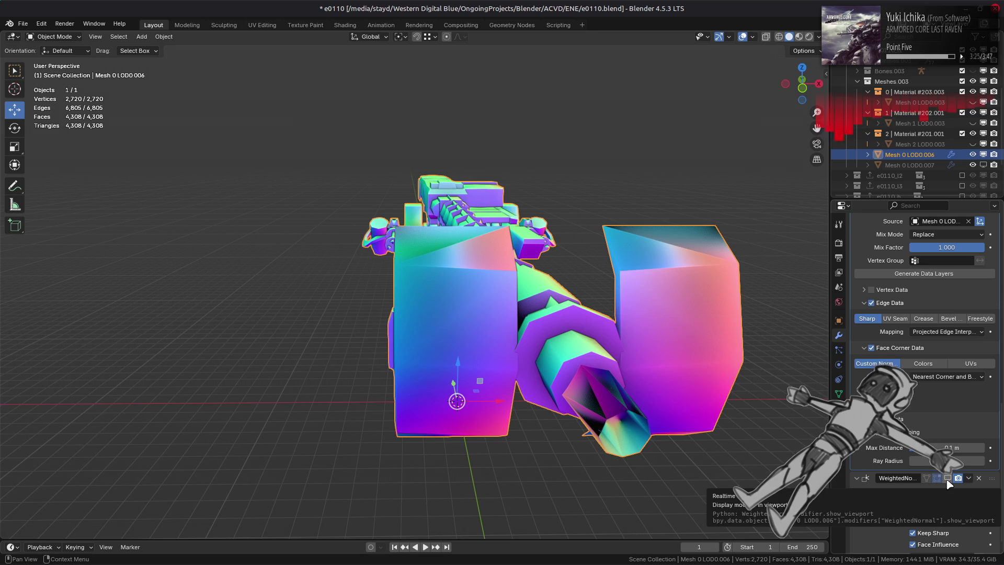
pyautogui.click(949, 479)
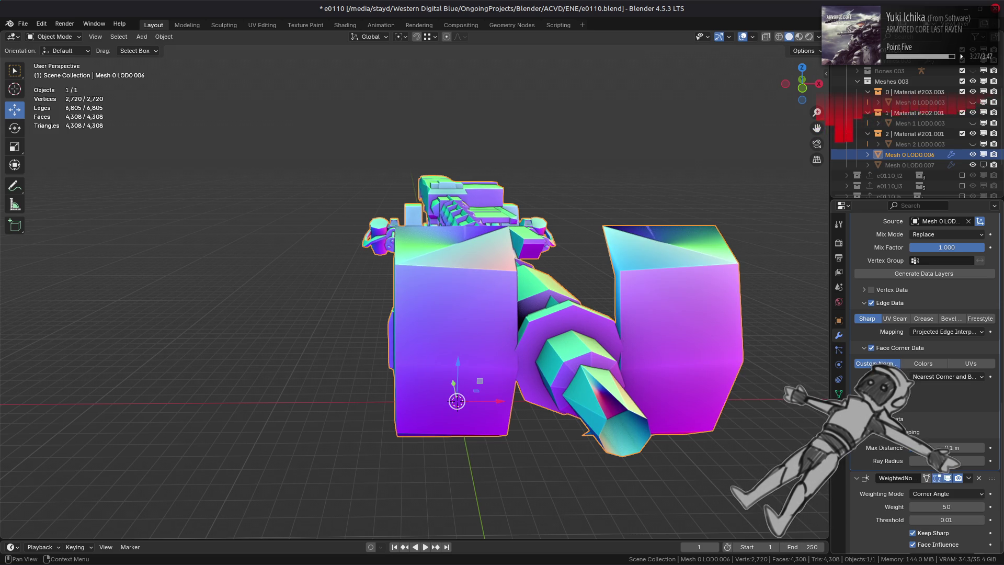
pyautogui.scroll(-8, 950, 484)
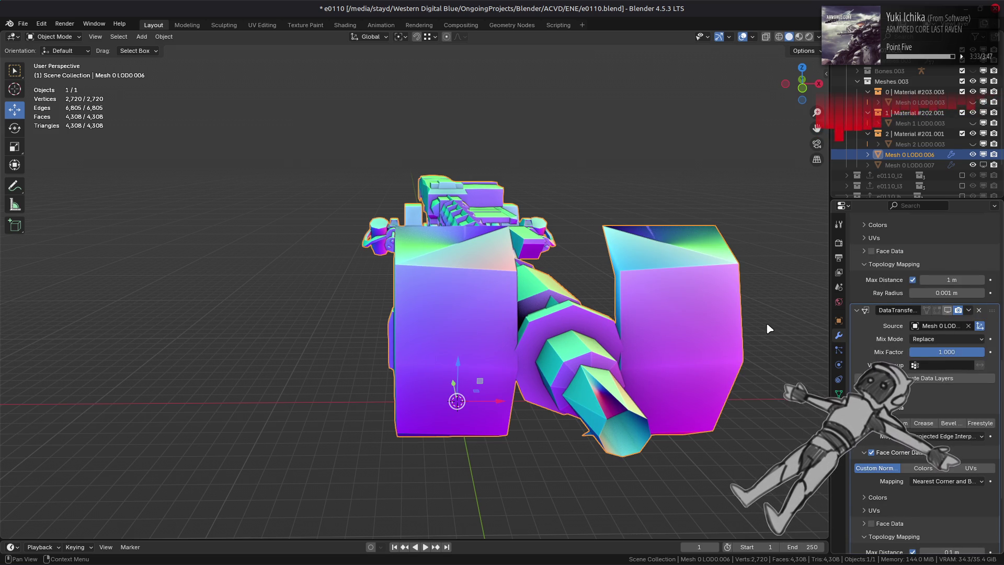
pyautogui.hotkey('ctrl', 'shift', 'z')
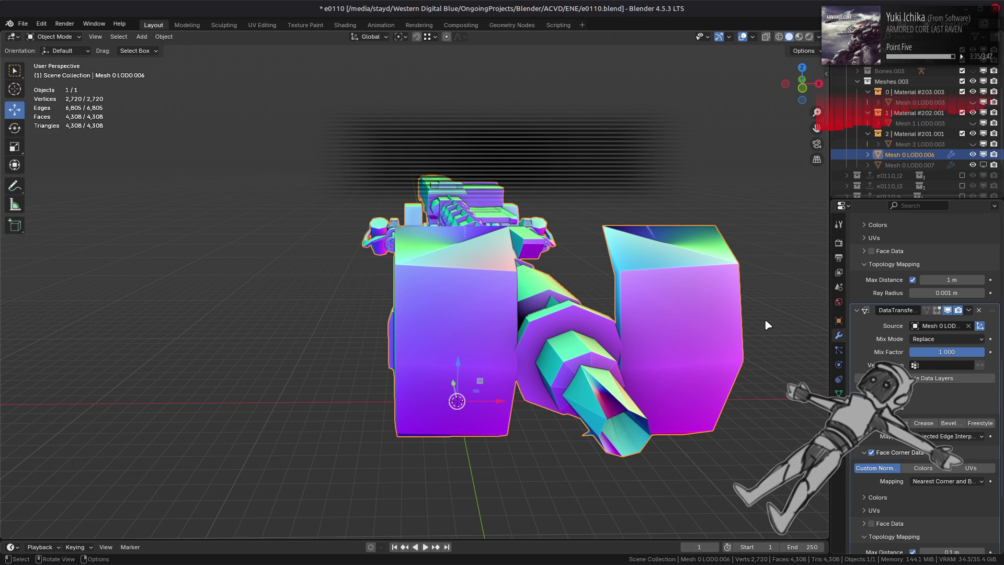
pyautogui.hotkey('ctrl', 'z')
pyautogui.hotkey('ctrl', 'shift', 'z')
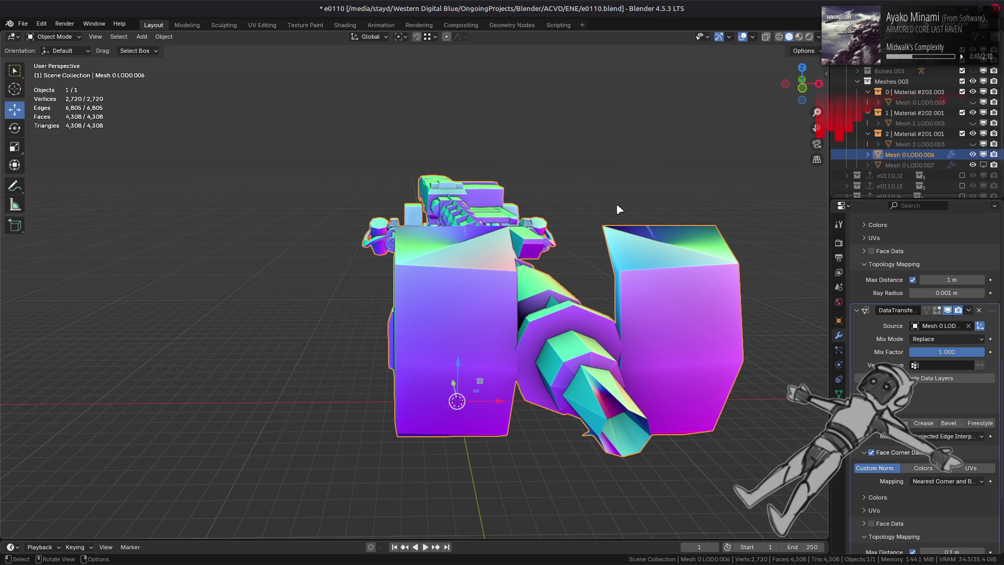
# Step: Orbit and zoom around the mech to inspect Mesh 0 LOD0.006's shading from several angles
pyautogui.moveTo(452, 209); pyautogui.dragTo(471, 225, button='middle')
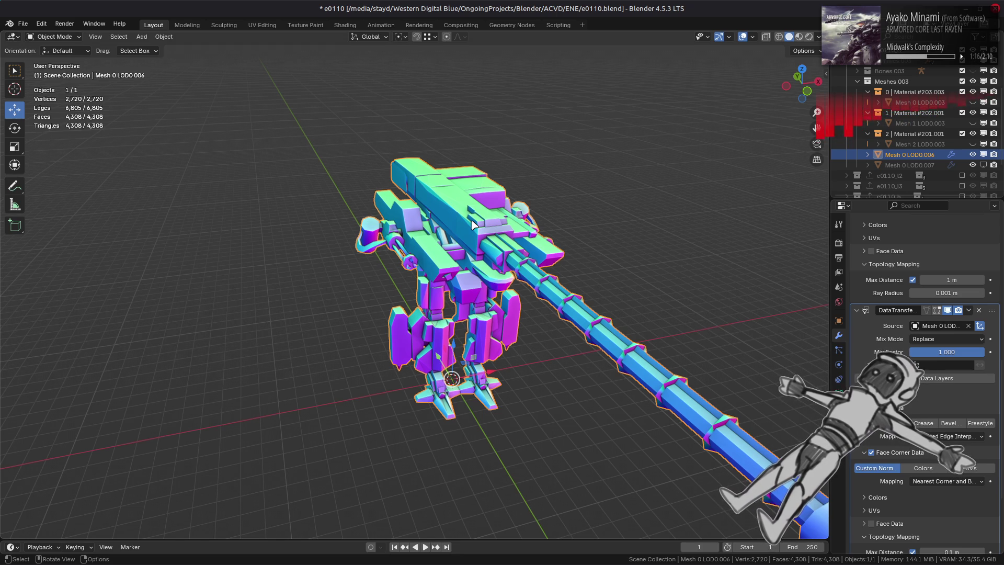
pyautogui.scroll(3, 472, 225)
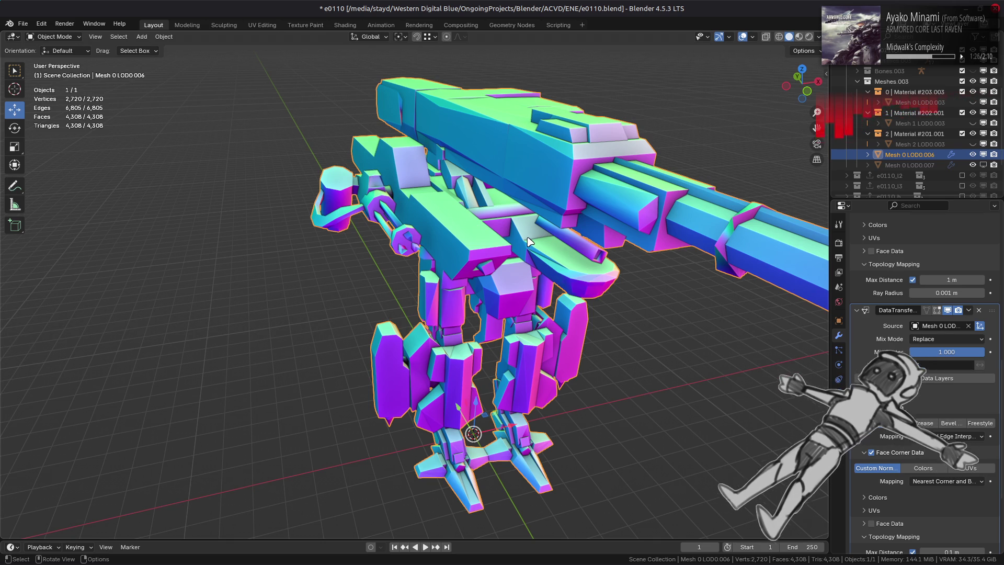
pyautogui.scroll(-1, 583, 298)
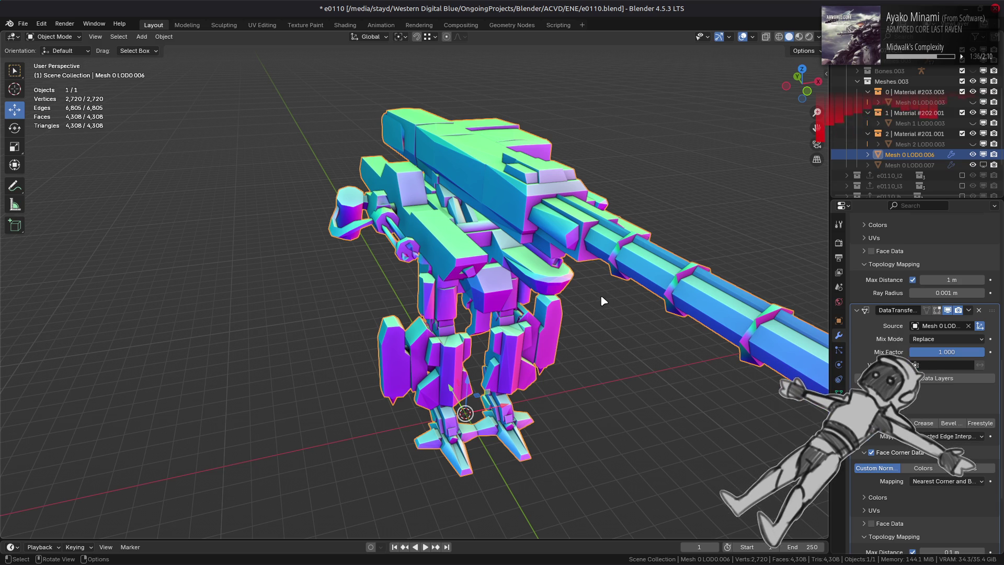
pyautogui.moveTo(602, 296); pyautogui.dragTo(526, 281, button='middle')
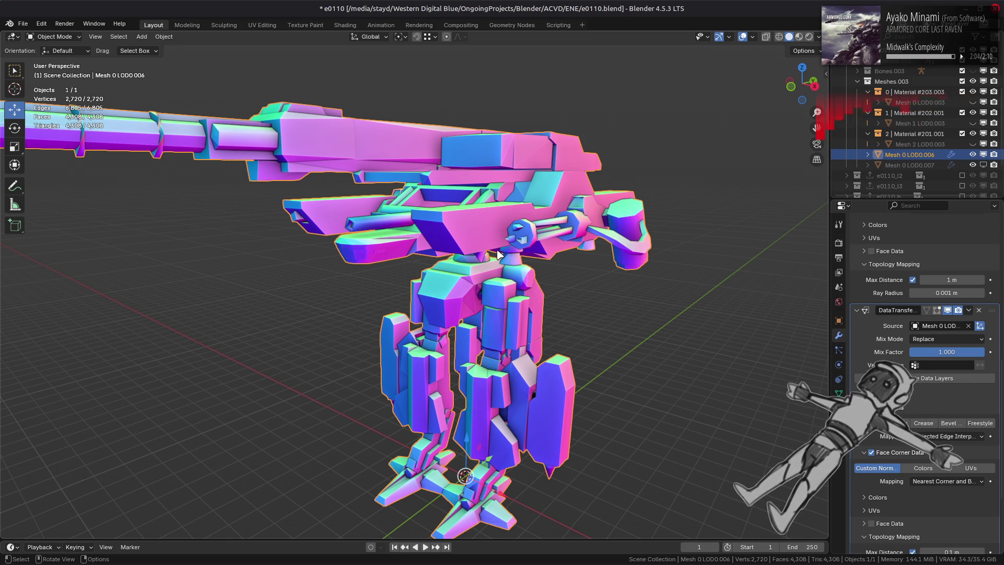
pyautogui.scroll(3, 497, 255)
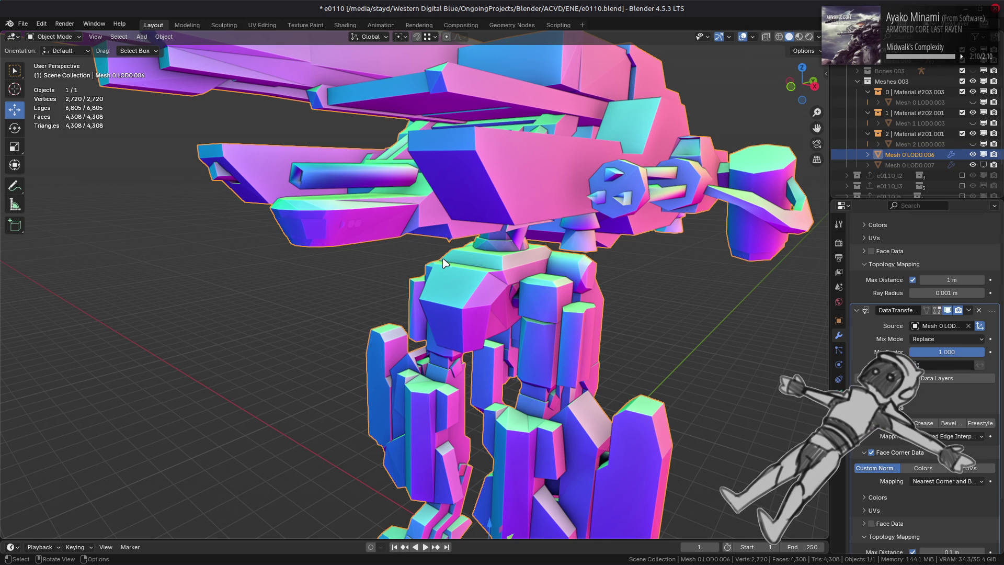
# Step: Deselect everything, then toggle Face Corner Data and enable Custom Normals on the second DataTransfer
pyautogui.hotkey('alt', 'a')
pyautogui.moveTo(454, 261)
pyautogui.mouseDown(button='middle')
pyautogui.moveTo(388, 233)
pyautogui.moveTo(412, 243)
pyautogui.mouseUp(button='middle')
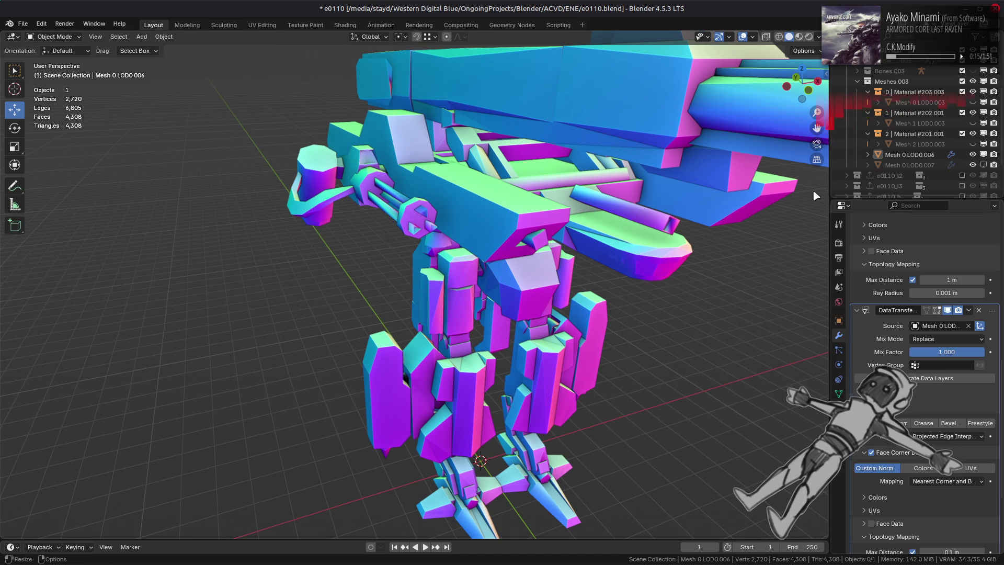
pyautogui.click(872, 453)
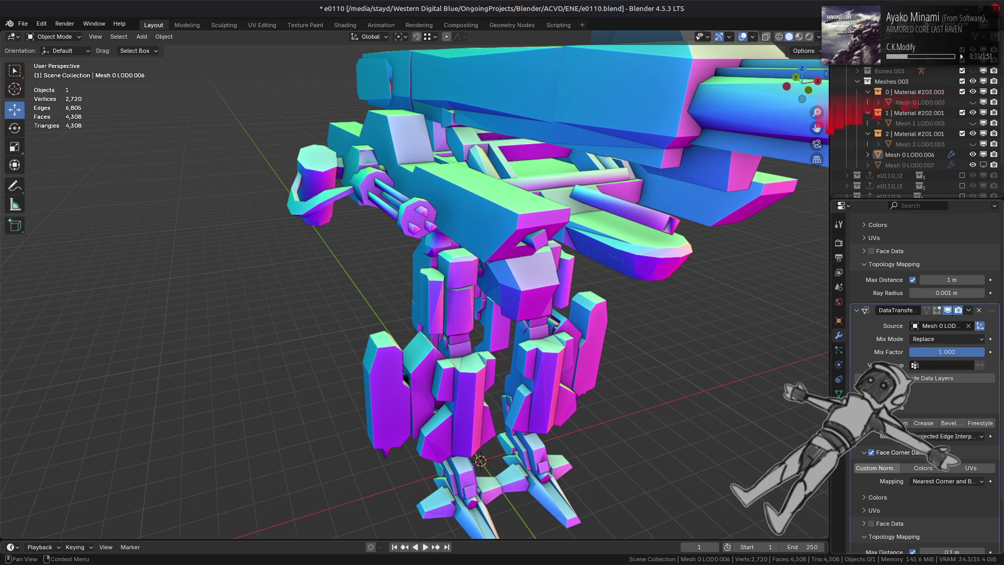
pyautogui.click(877, 469)
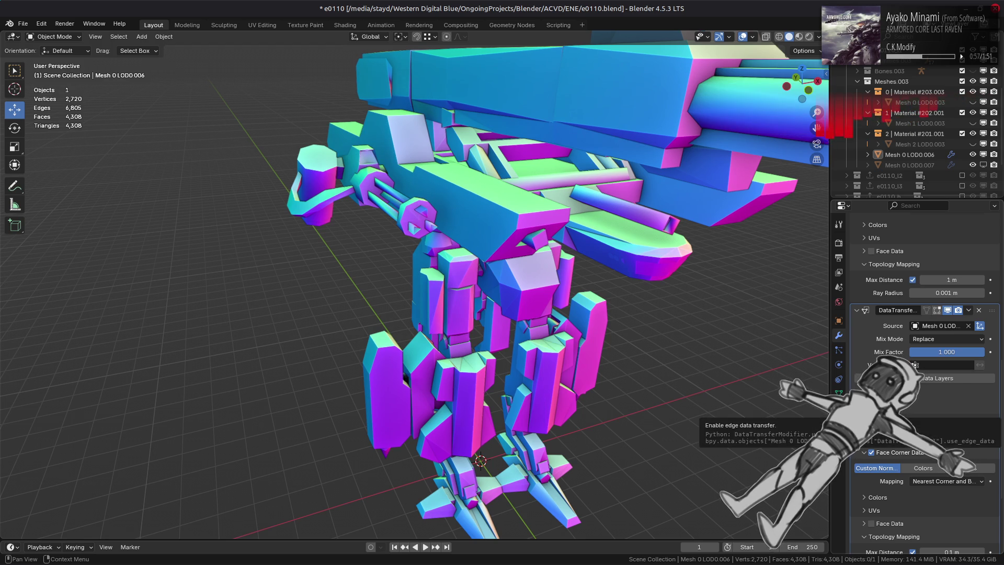
pyautogui.scroll(-2, 921, 418)
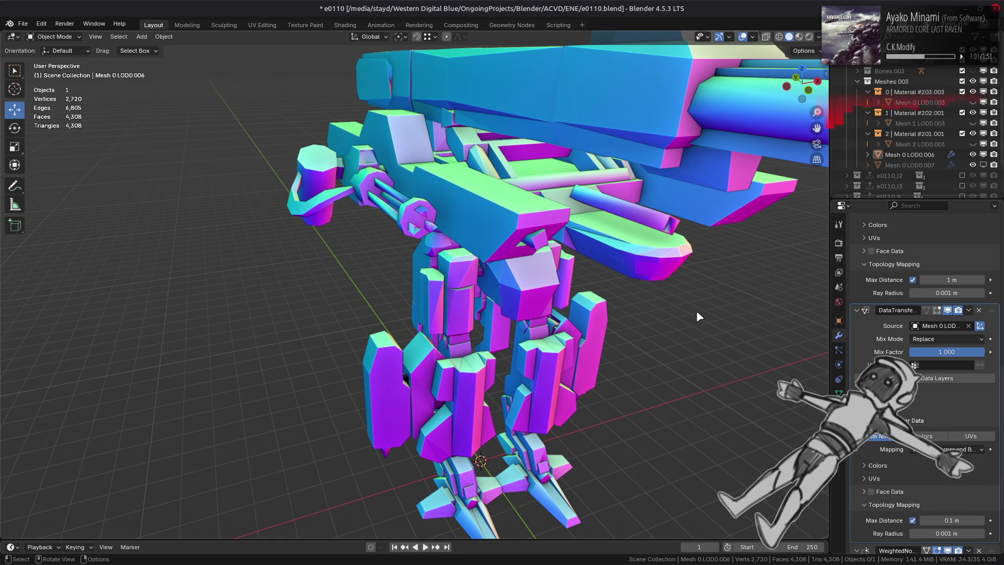
pyautogui.click(980, 310)
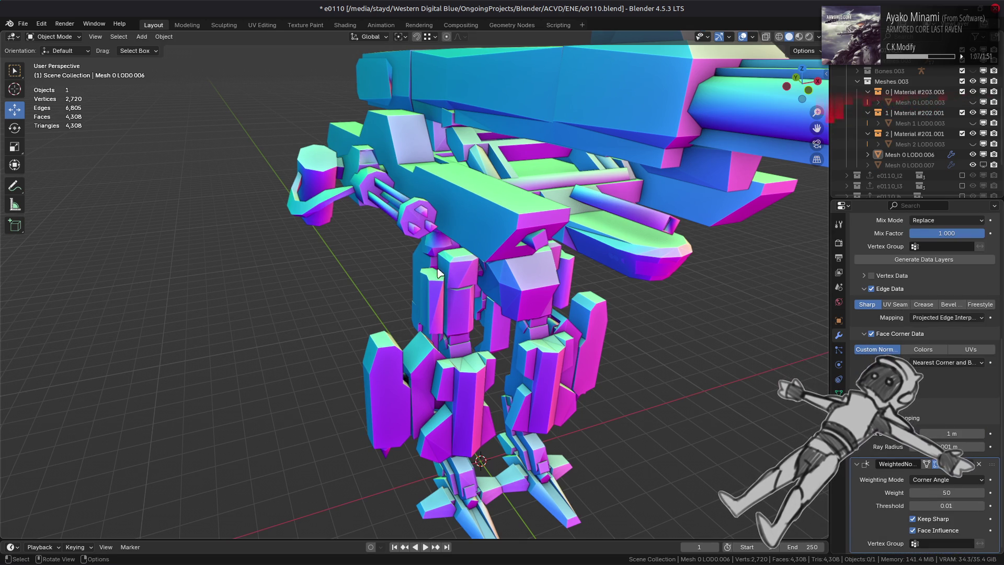
pyautogui.scroll(2, 479, 282)
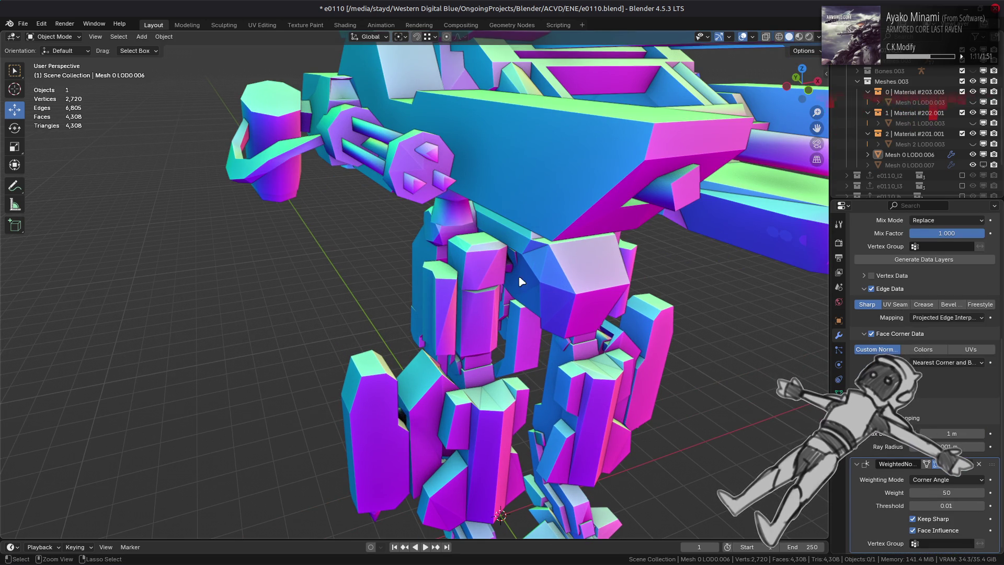
pyautogui.hotkey('ctrl', 'z')
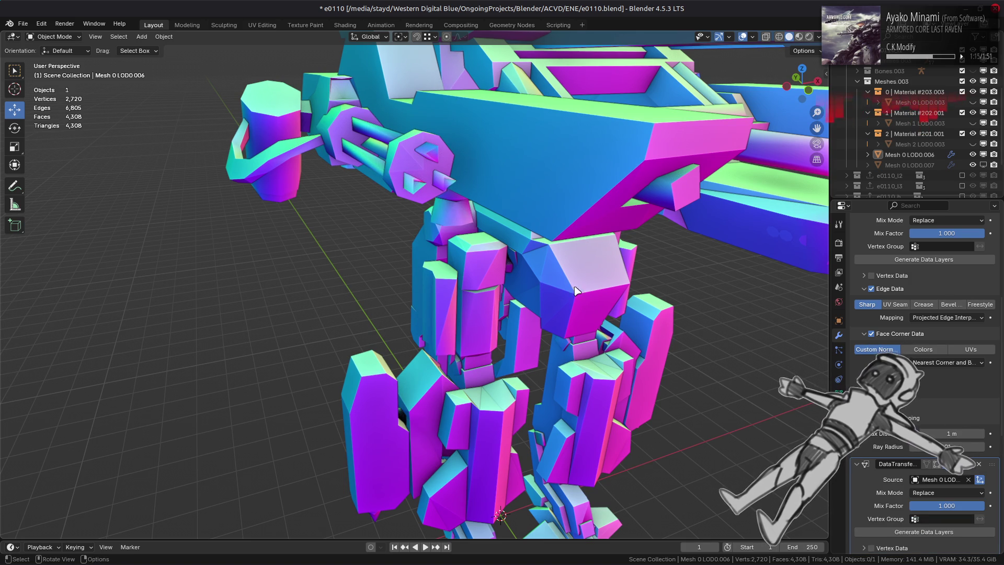
pyautogui.scroll(-8, 931, 432)
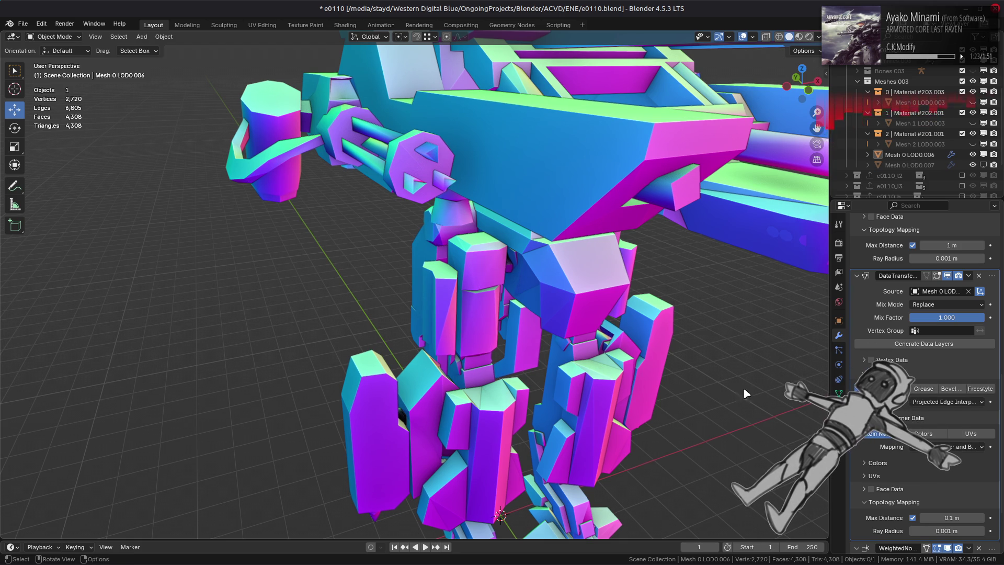
pyautogui.scroll(-4, 921, 366)
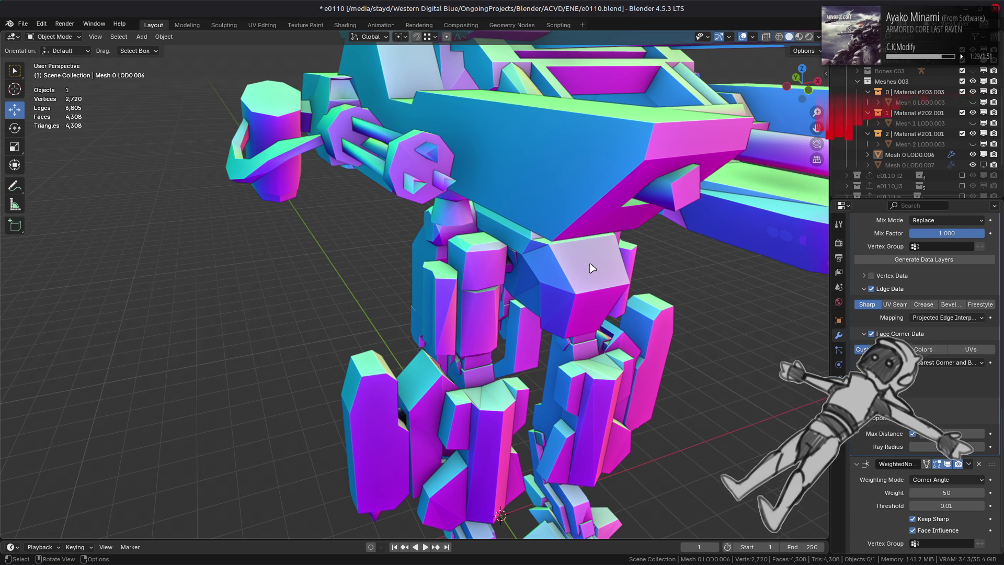
pyautogui.moveTo(593, 267)
pyautogui.mouseDown(button='middle')
pyautogui.moveTo(541, 255)
pyautogui.moveTo(557, 255)
pyautogui.mouseUp(button='middle')
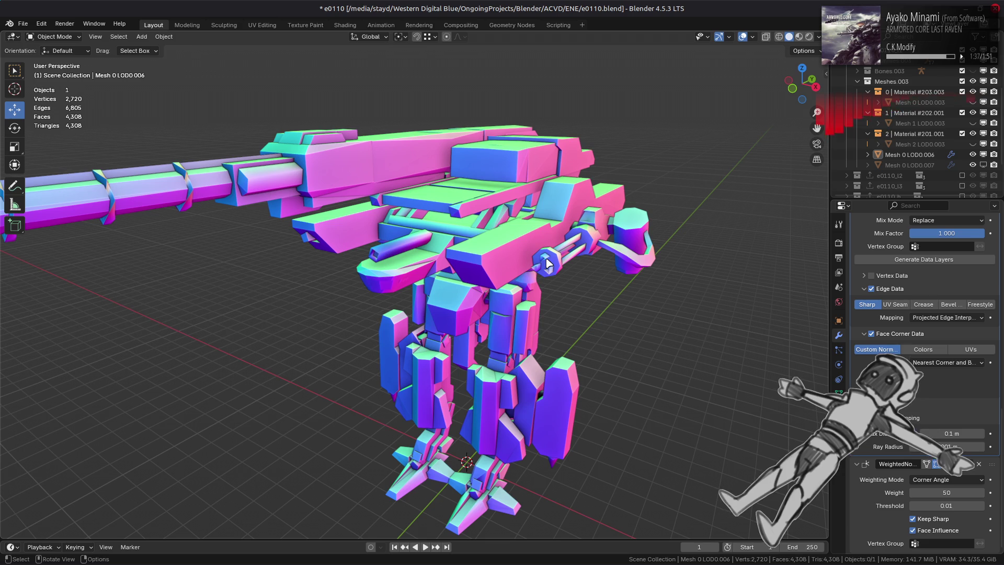
pyautogui.scroll(3, 546, 259)
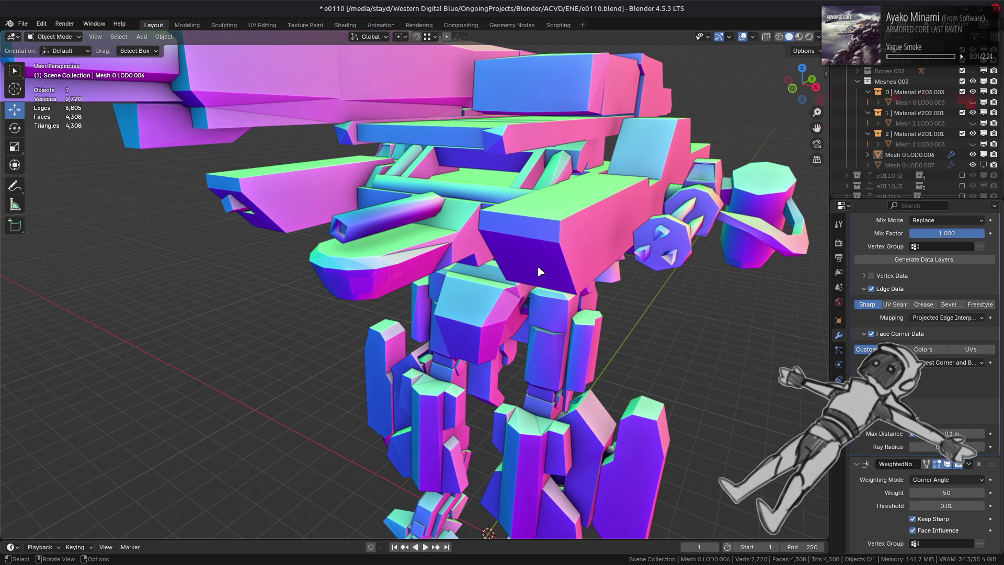
pyautogui.scroll(-5, 538, 265)
pyautogui.moveTo(548, 267)
pyautogui.mouseDown(button='middle')
pyautogui.moveTo(579, 258)
pyautogui.moveTo(567, 327)
pyautogui.moveTo(301, 203)
pyautogui.mouseUp(button='middle')
pyautogui.scroll(4, 871, 436)
pyautogui.scroll(10, 871, 436)
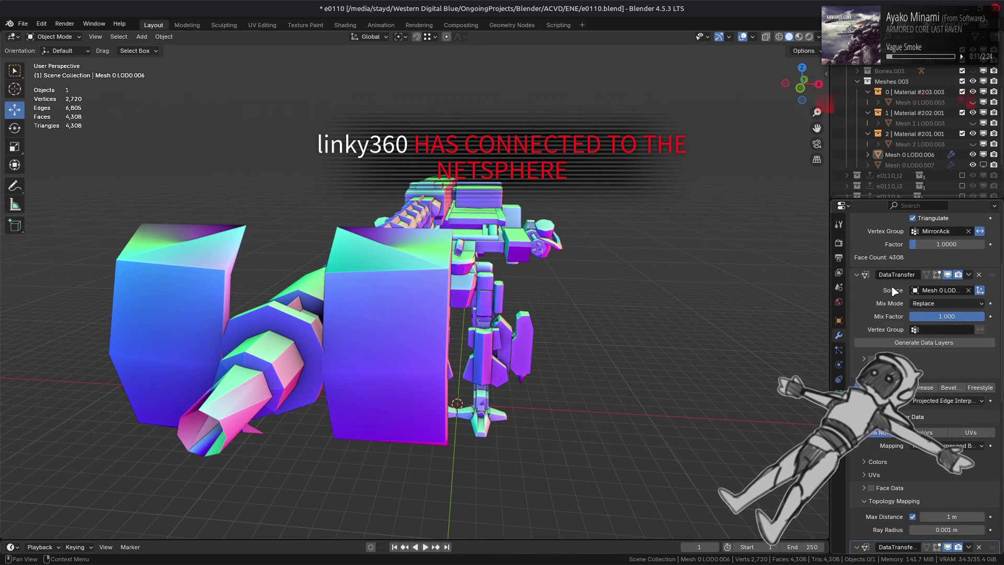
pyautogui.scroll(-3, 888, 492)
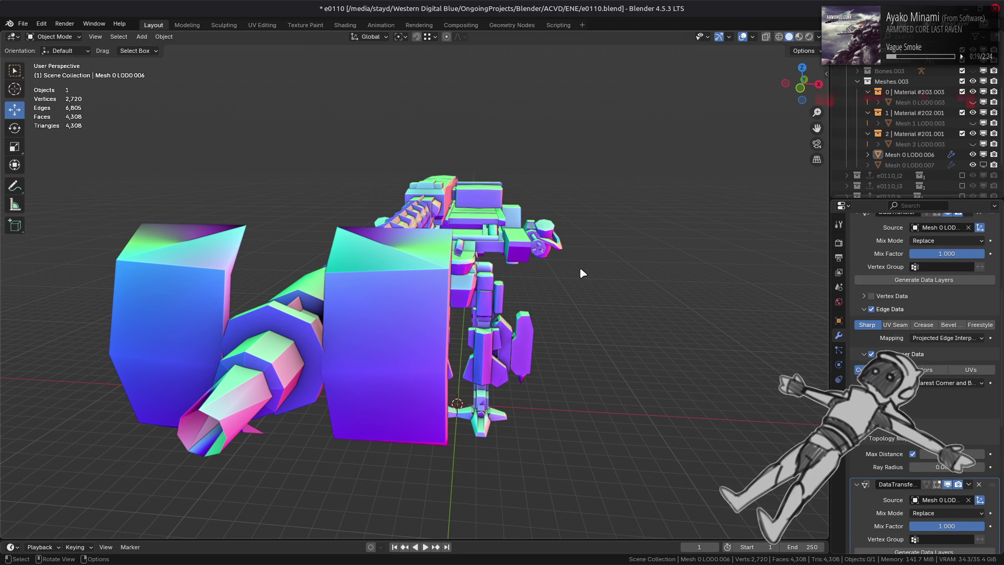
pyautogui.moveTo(581, 273); pyautogui.dragTo(469, 259, button='middle')
pyautogui.scroll(3, 468, 258)
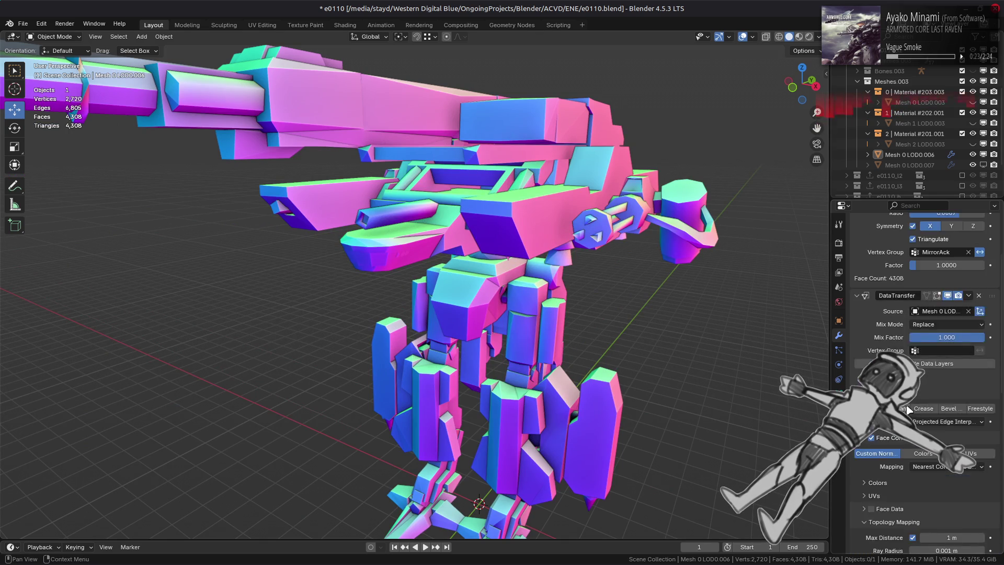
pyautogui.scroll(8, 948, 409)
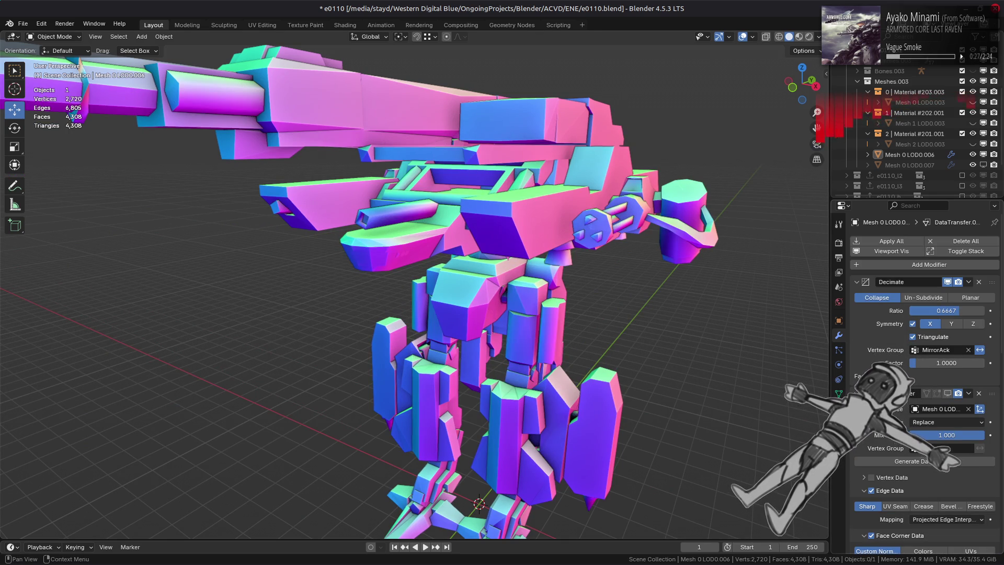
# Step: Switch on the second DataTransfer modifier in the viewport and toggle it to compare the mech's shading
pyautogui.scroll(-5, 942, 479)
pyautogui.scroll(-4, 942, 479)
pyautogui.click(942, 479)
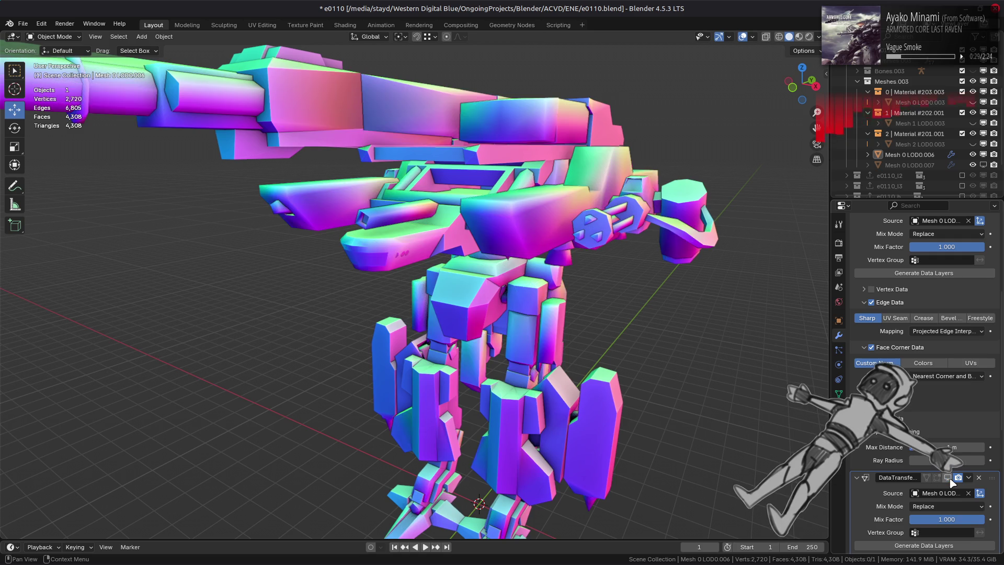
pyautogui.moveTo(440, 262)
pyautogui.mouseDown(button='middle')
pyautogui.moveTo(430, 267)
pyautogui.moveTo(419, 228)
pyautogui.moveTo(317, 350)
pyautogui.moveTo(555, 336)
pyautogui.mouseUp(button='middle')
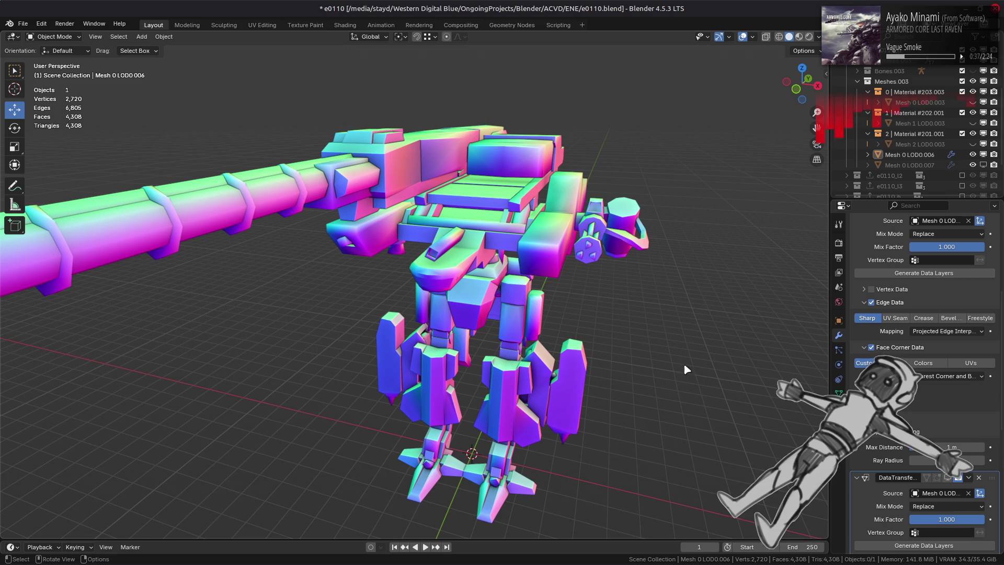
pyautogui.click(948, 477)
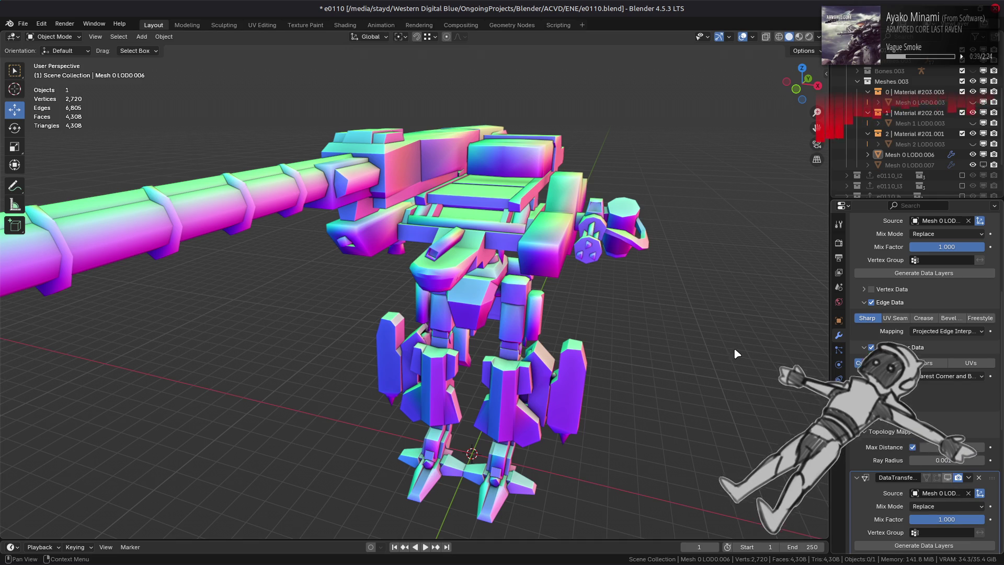
# Step: Orbit around the decimated mech to inspect the transferred-normal shading, then save the blend file
pyautogui.scroll(3, 735, 350)
pyautogui.moveTo(735, 349); pyautogui.dragTo(689, 307, button='middle')
pyautogui.scroll(5, 948, 335)
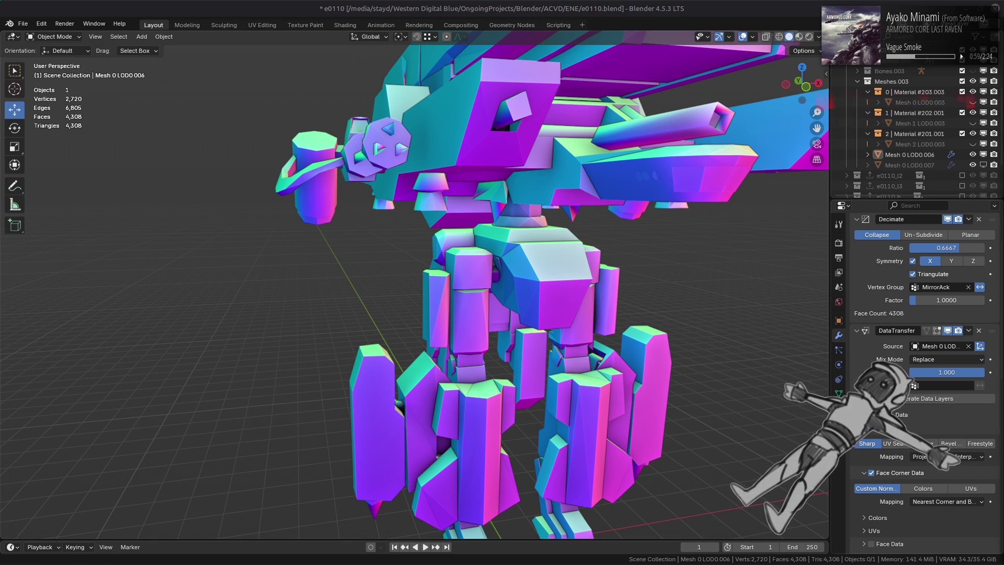
pyautogui.scroll(-3, 512, 142)
pyautogui.moveTo(471, 157)
pyautogui.mouseDown(button='middle')
pyautogui.moveTo(512, 141)
pyautogui.moveTo(508, 155)
pyautogui.moveTo(458, 159)
pyautogui.mouseUp(button='middle')
pyautogui.moveTo(463, 226)
pyautogui.mouseDown(button='middle')
pyautogui.moveTo(410, 247)
pyautogui.moveTo(467, 194)
pyautogui.moveTo(510, 215)
pyautogui.mouseUp(button='middle')
pyautogui.scroll(3, 511, 215)
pyautogui.scroll(3, 526, 214)
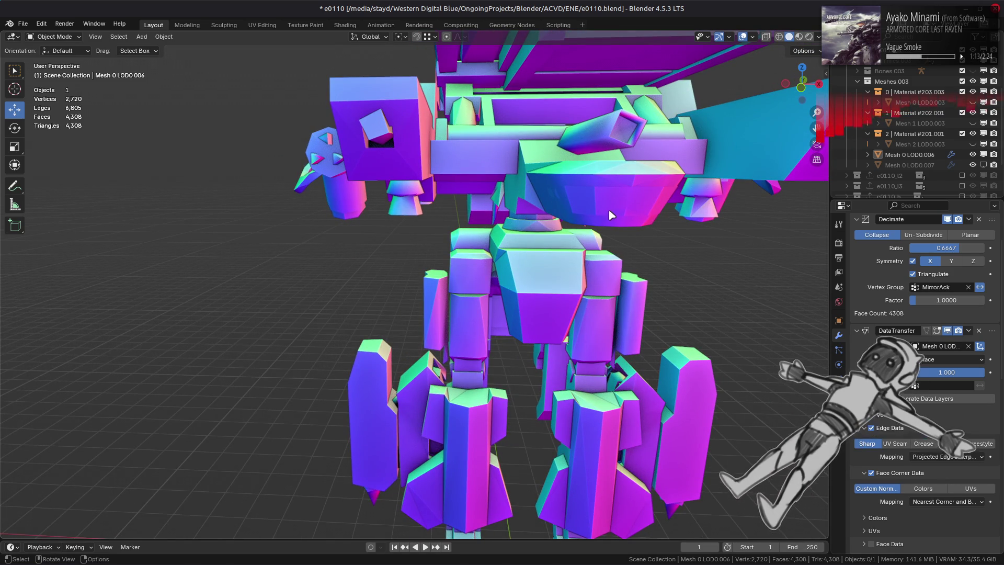
pyautogui.scroll(-6, 924, 377)
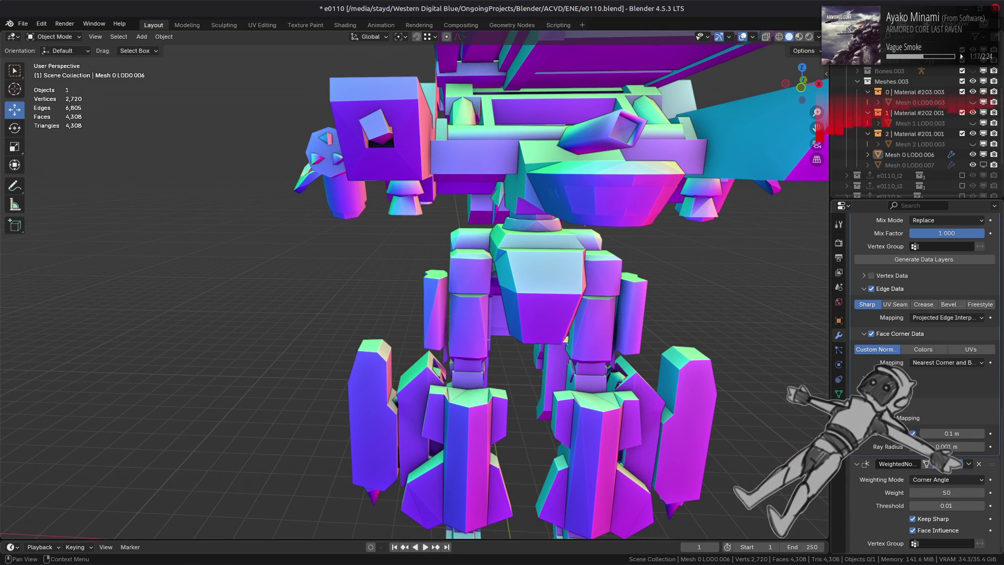
pyautogui.scroll(9, 923, 366)
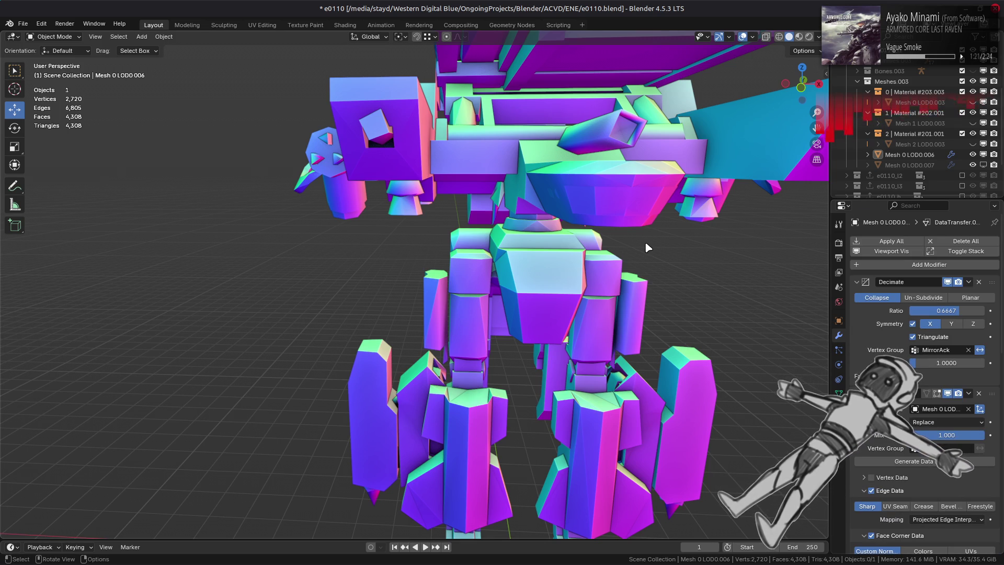
pyautogui.scroll(-3, 649, 247)
pyautogui.moveTo(649, 248); pyautogui.dragTo(615, 258, button='middle')
pyautogui.hotkey('ctrl', 's')
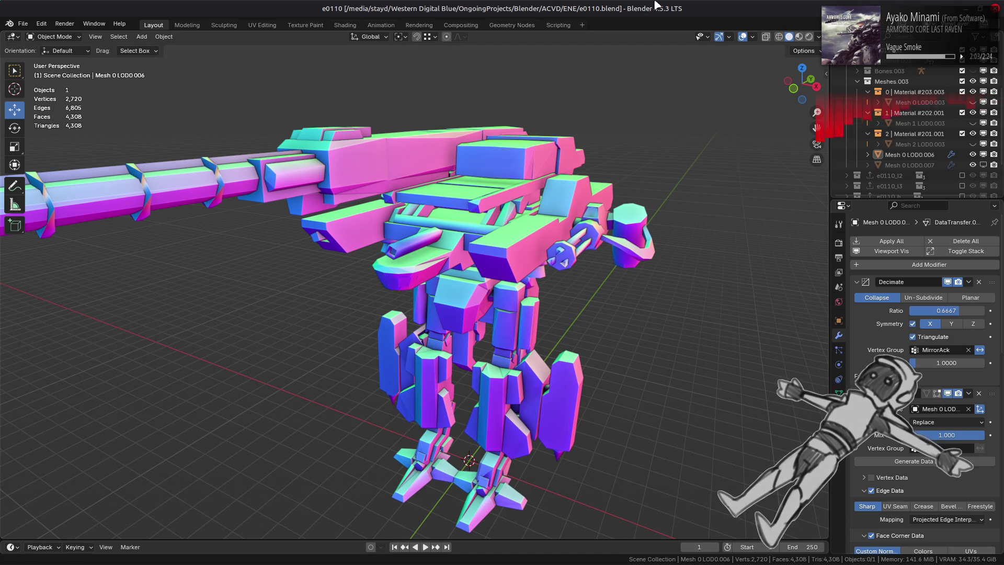
# Step: View the mech in Material Preview shading, return to Solid, and bring Xenia to the front
pyautogui.click(800, 37)
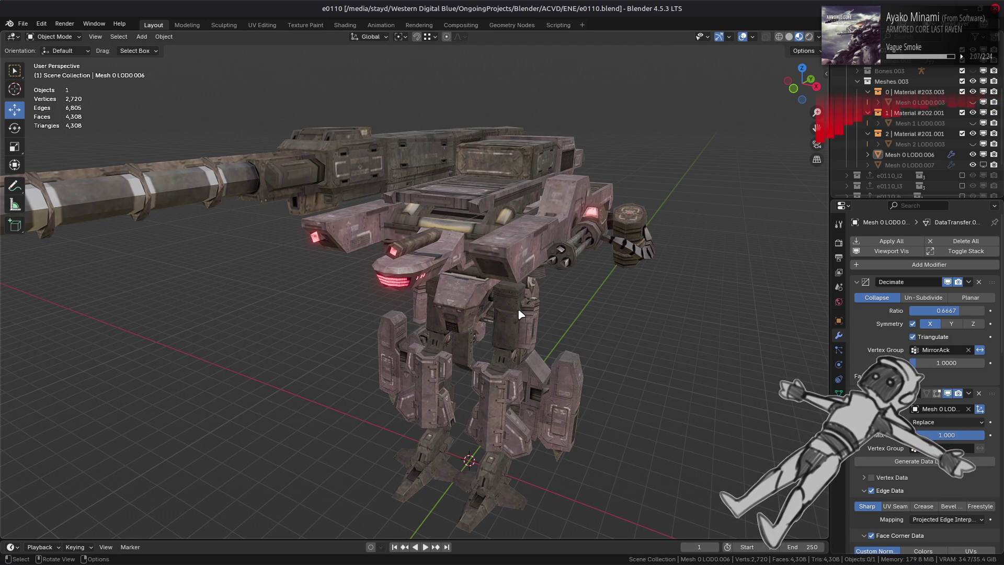
pyautogui.moveTo(561, 302); pyautogui.dragTo(576, 294, button='middle')
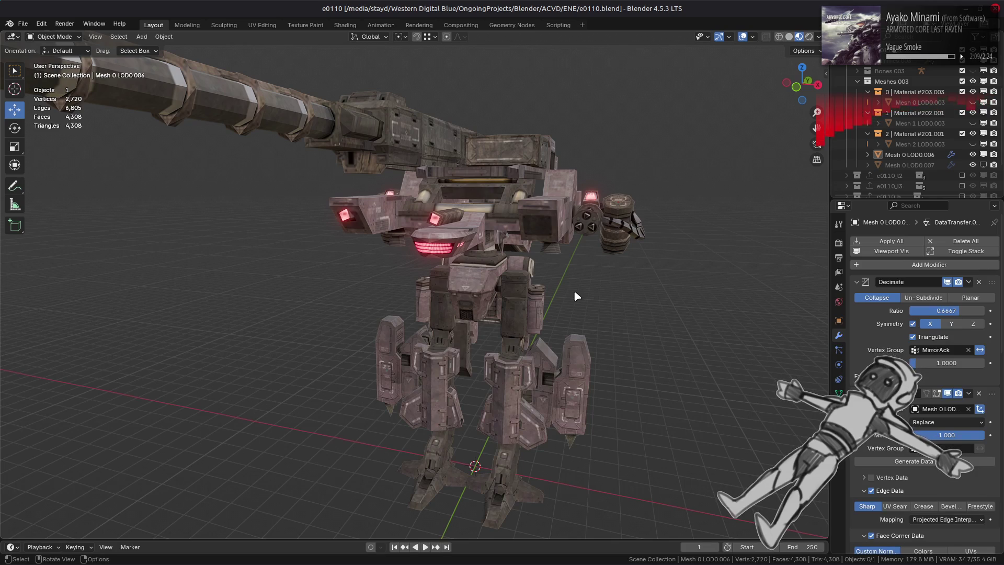
pyautogui.click(789, 36)
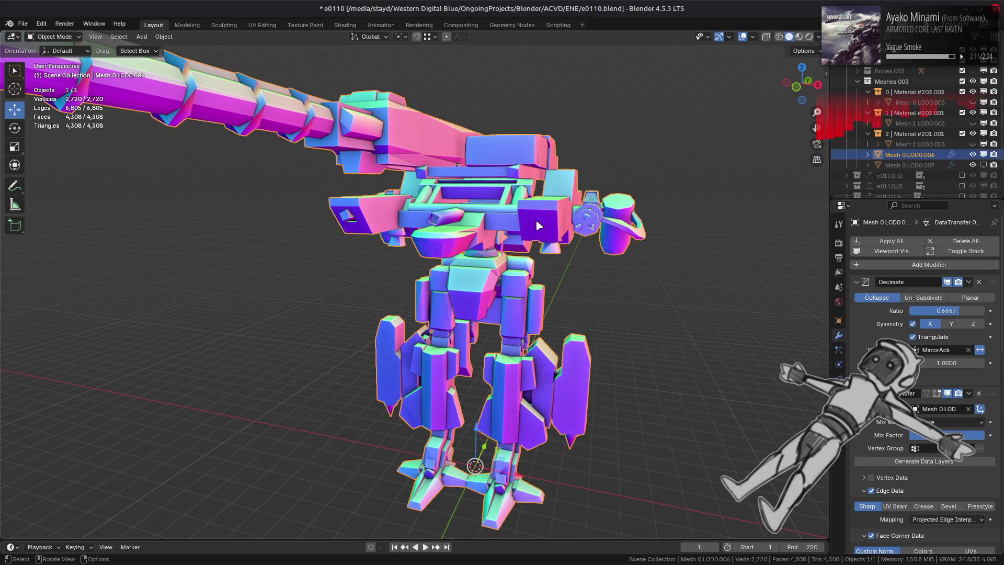
pyautogui.click(301, 552)
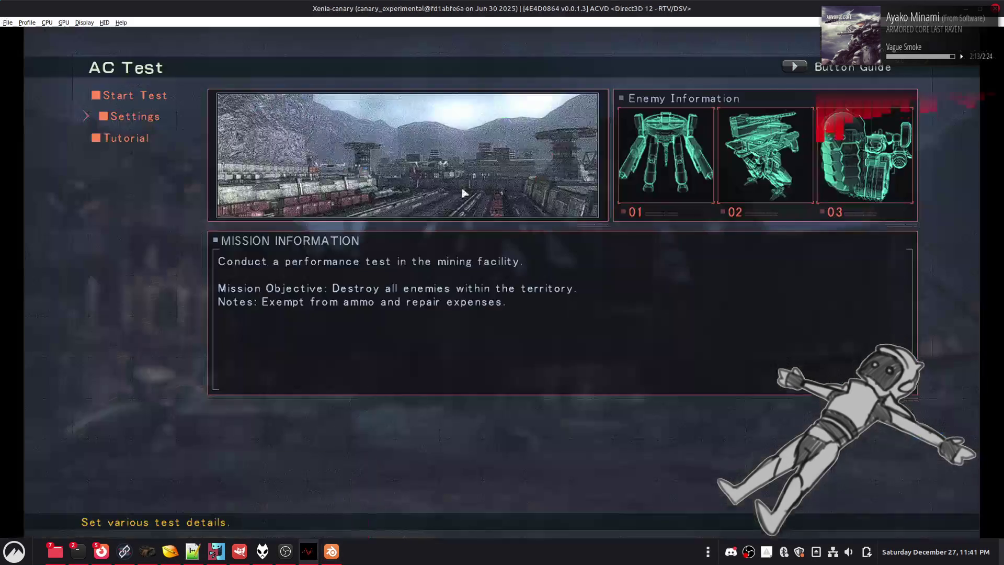
# Step: Close Settings, choose Start Test and confirm the sortie, then return to Blender after playing
pyautogui.press('Return')
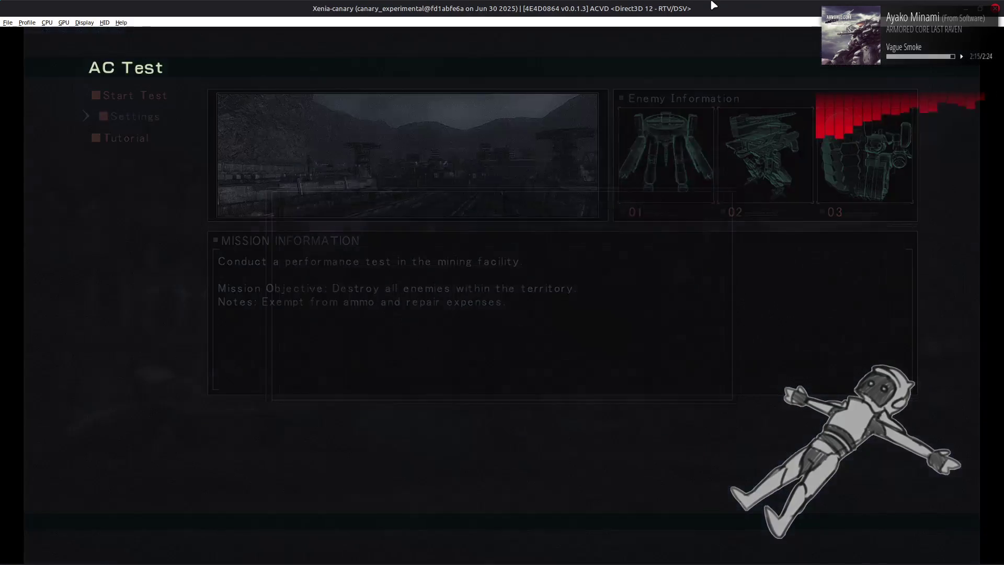
pyautogui.press('Escape')
pyautogui.press('Up')
pyautogui.press('Return')
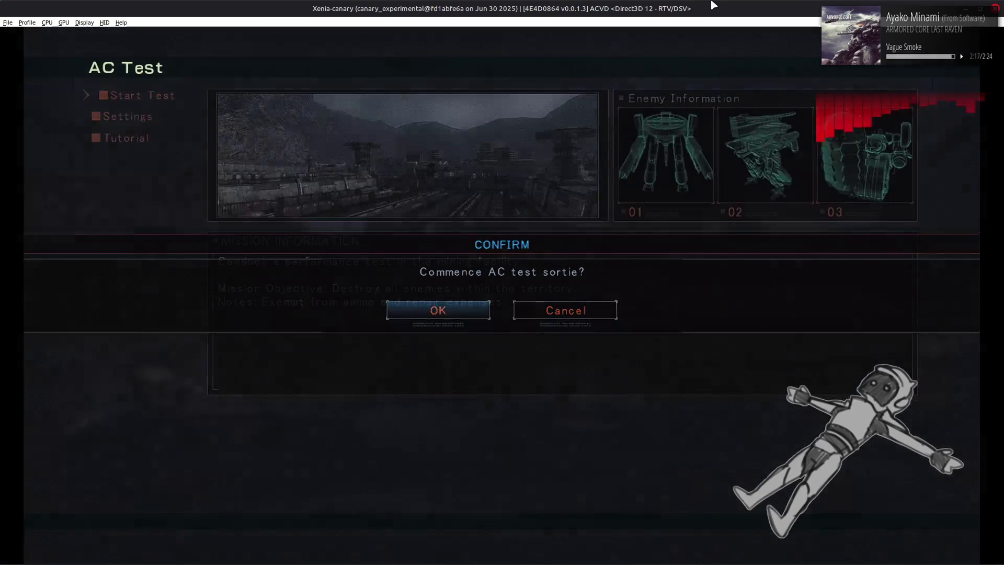
pyautogui.press('Return')
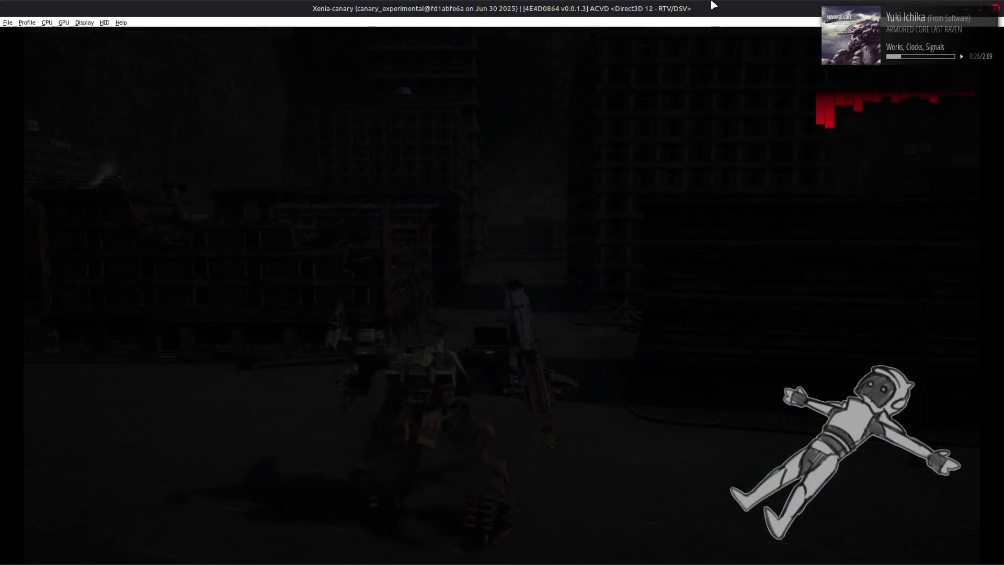
pyautogui.hotkey('alt', 'Tab')
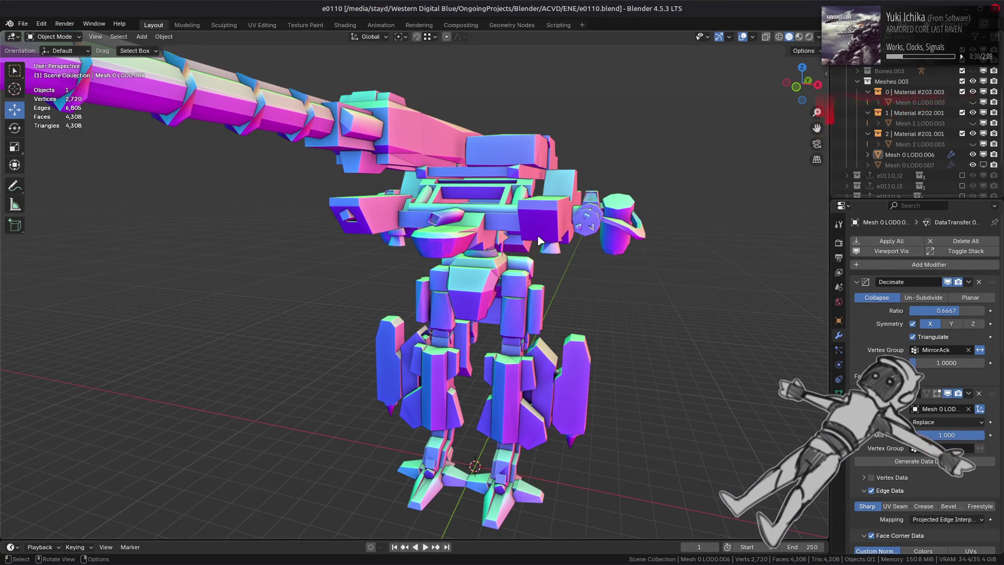
# Step: Select the mech and check its triangles in Edit Mode, then orbit to a side view
pyautogui.click(293, 128)
pyautogui.press('Tab')
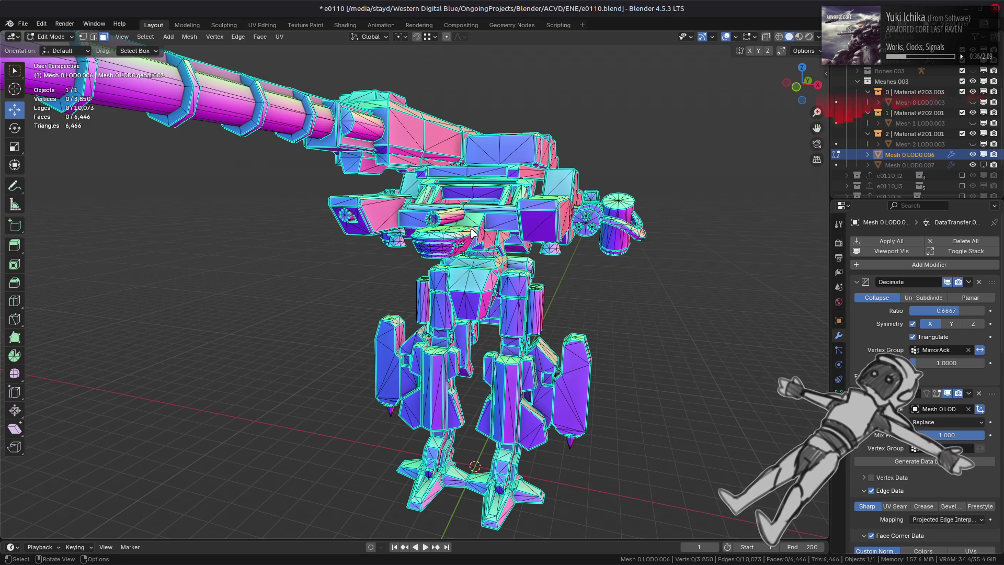
pyautogui.press('Tab')
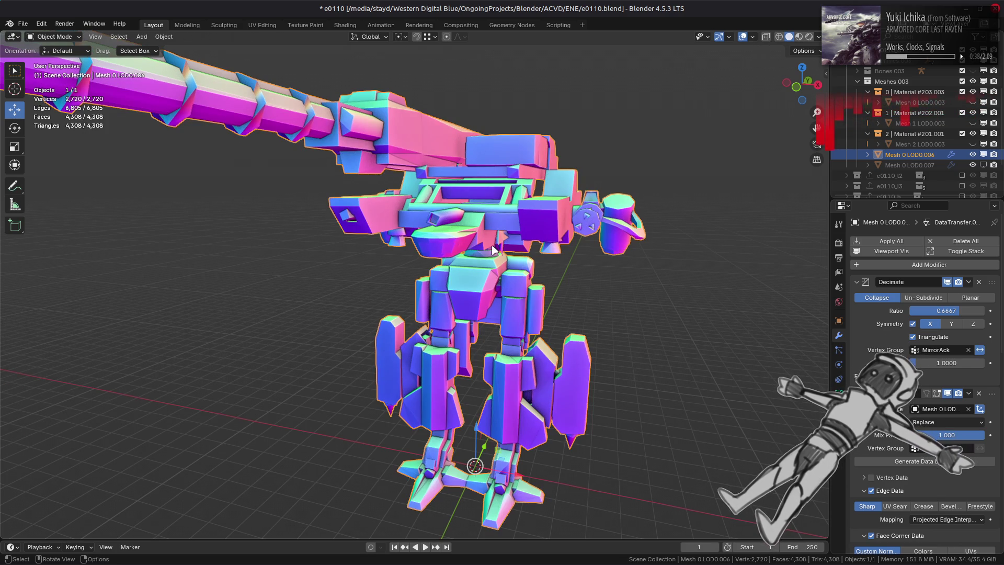
pyautogui.moveTo(513, 254); pyautogui.dragTo(471, 256, button='middle')
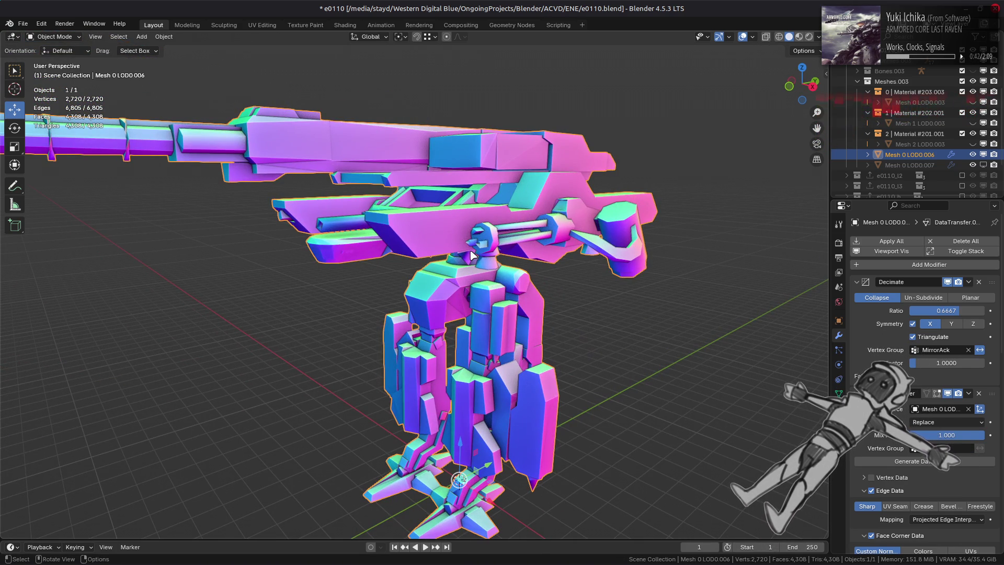
# Step: Enable the WeightedNormal modifier in the viewport for smoother normals, deselect, and save e0110.blend
pyautogui.scroll(-12, 892, 445)
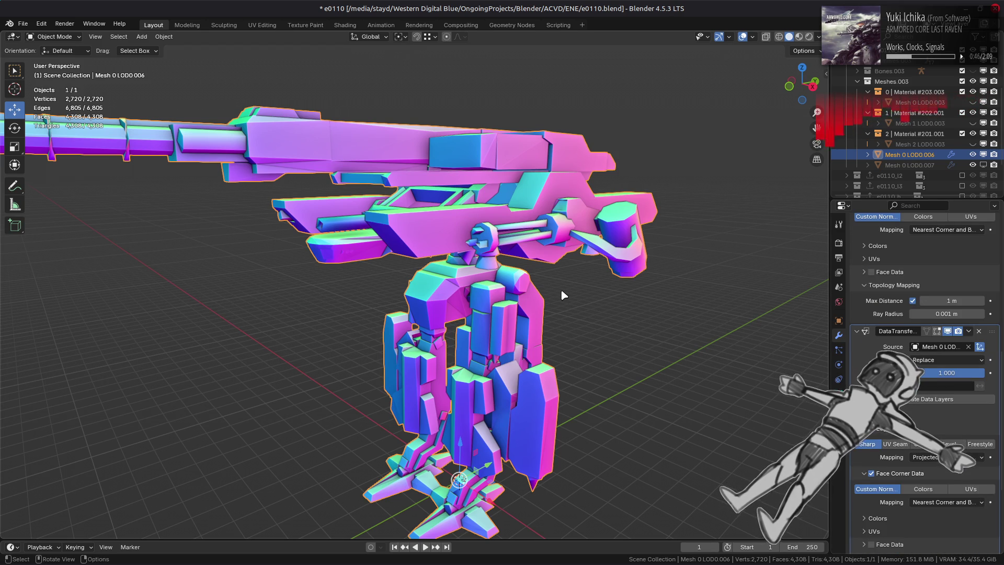
pyautogui.scroll(-6, 906, 444)
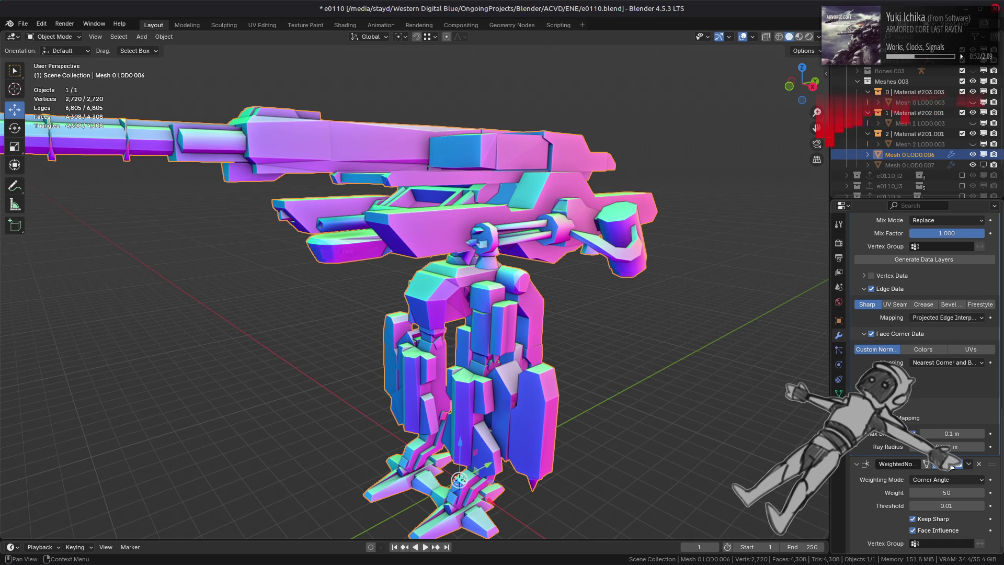
pyautogui.click(948, 464)
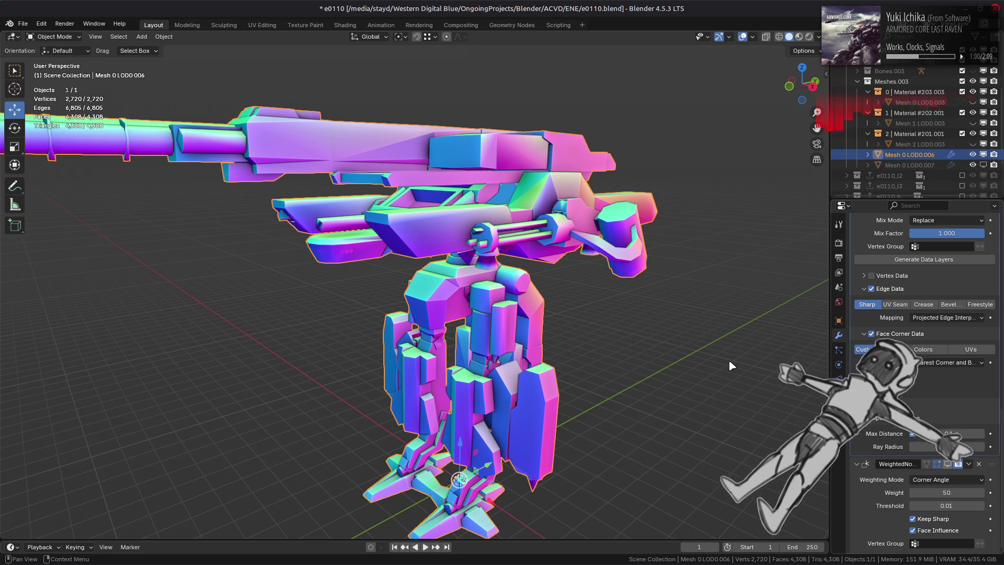
pyautogui.hotkey('ctrl', 'shift', 'z')
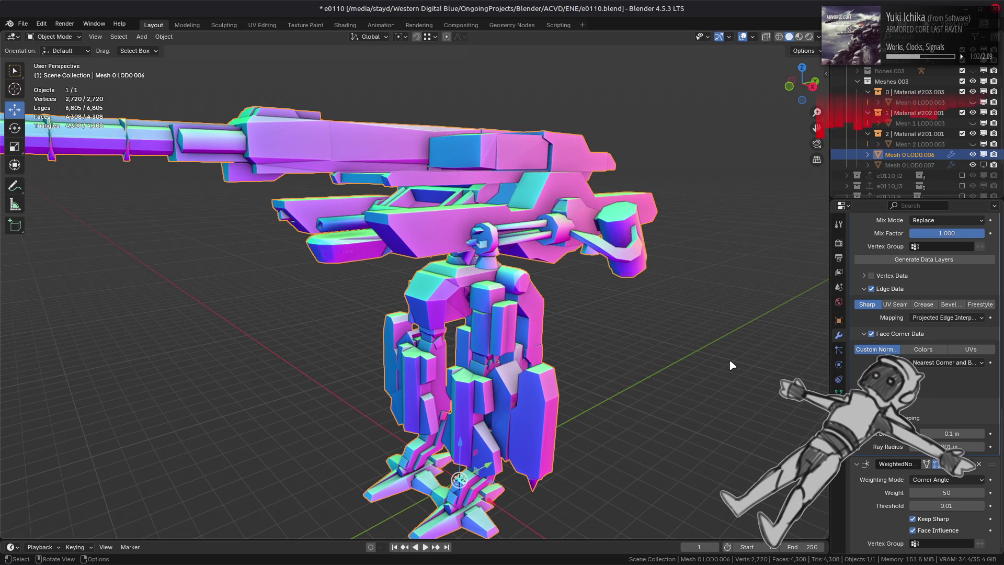
pyautogui.click(656, 304)
pyautogui.moveTo(655, 304); pyautogui.dragTo(527, 308, button='middle')
pyautogui.hotkey('ctrl', 's')
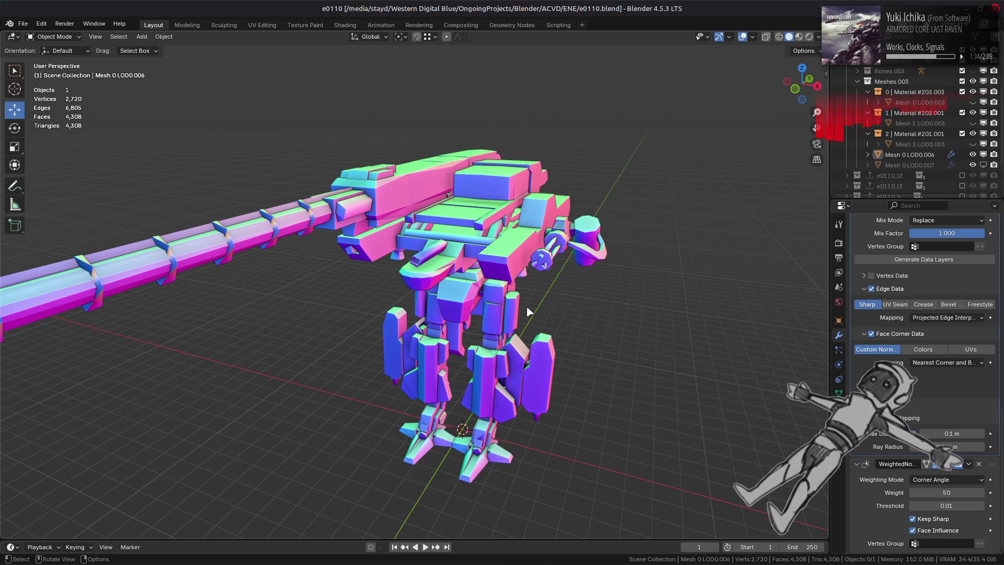
# Step: Search 'blender lod generation addon' in a new Firefox tab and open the LODGen add-on result
pyautogui.moveTo(101, 556)
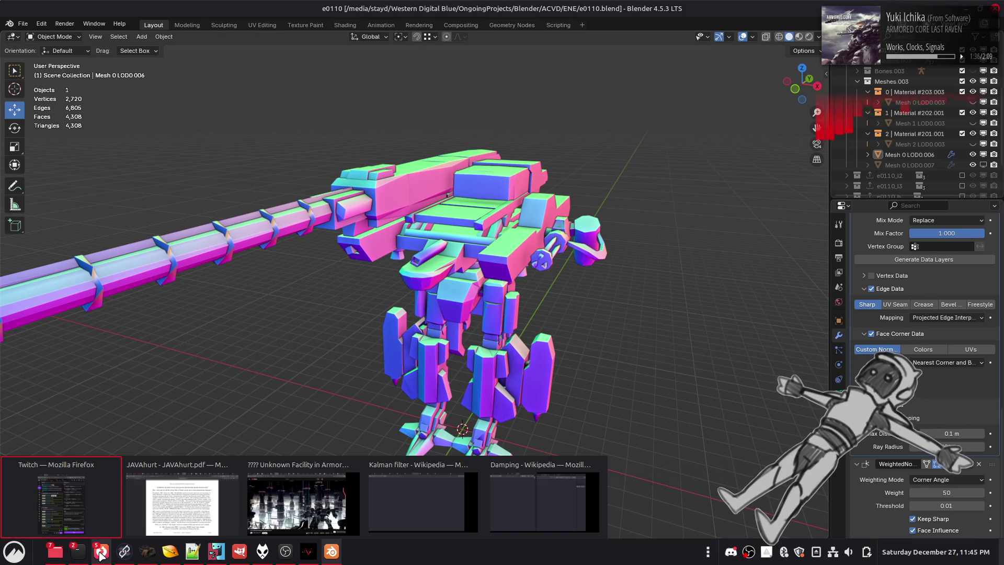
pyautogui.click(178, 505)
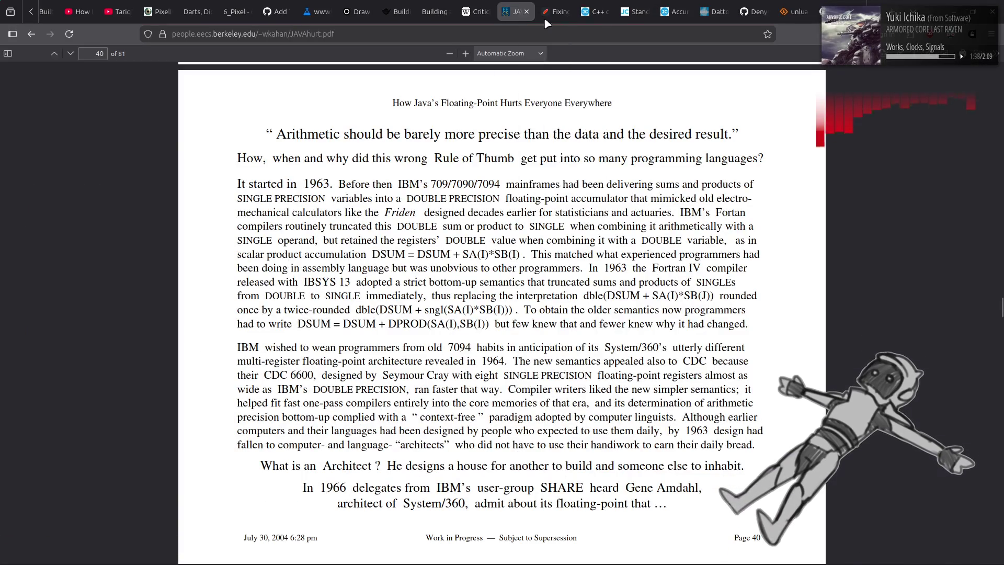
pyautogui.hotkey('ctrl', 't')
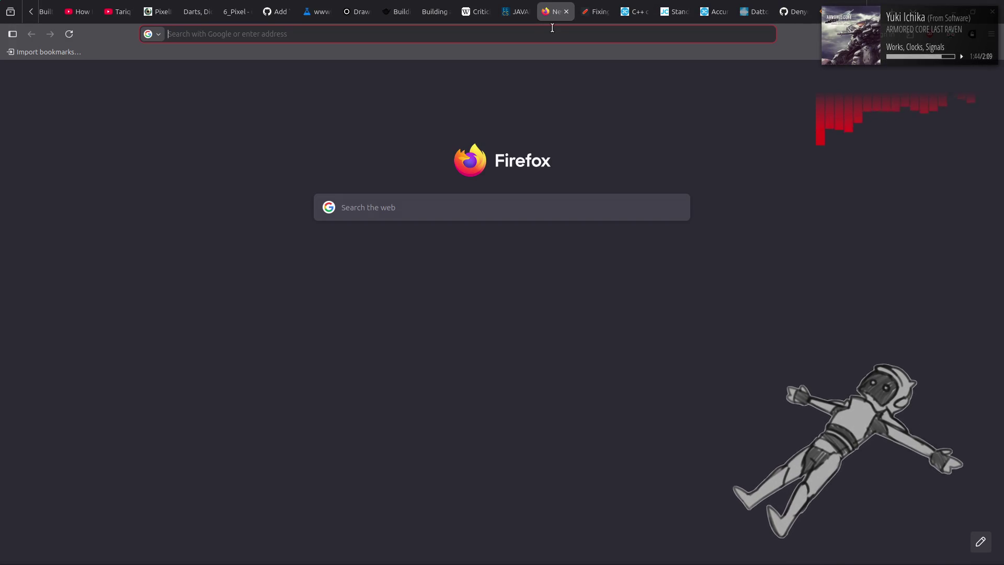
pyautogui.write('blender')
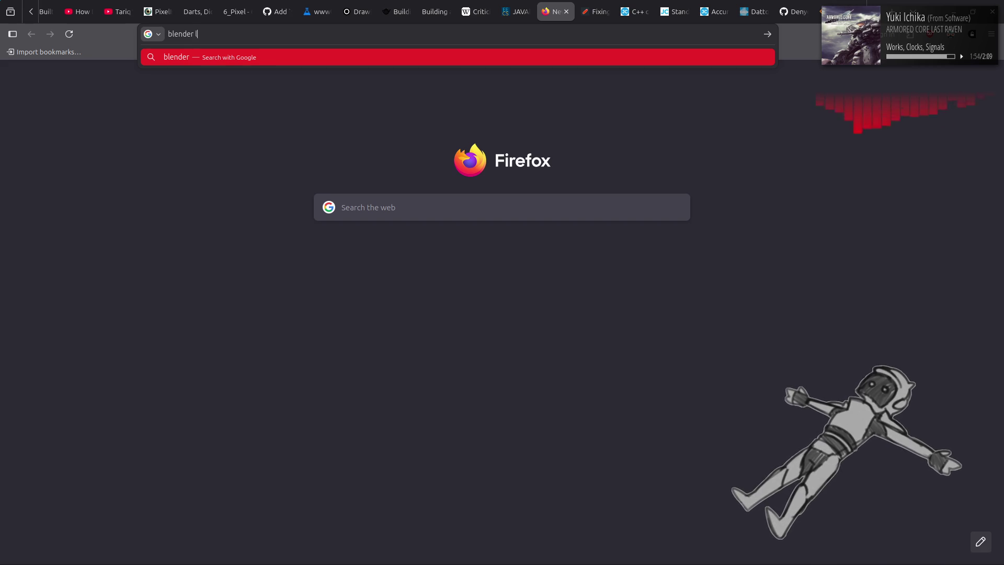
pyautogui.write('lod generation addon')
pyautogui.press('Return')
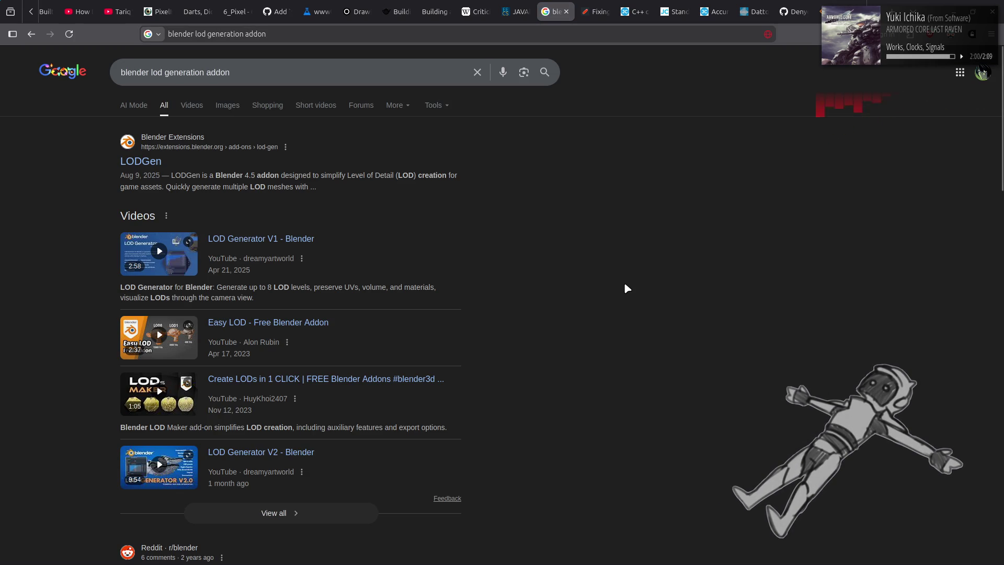
pyautogui.click(135, 164)
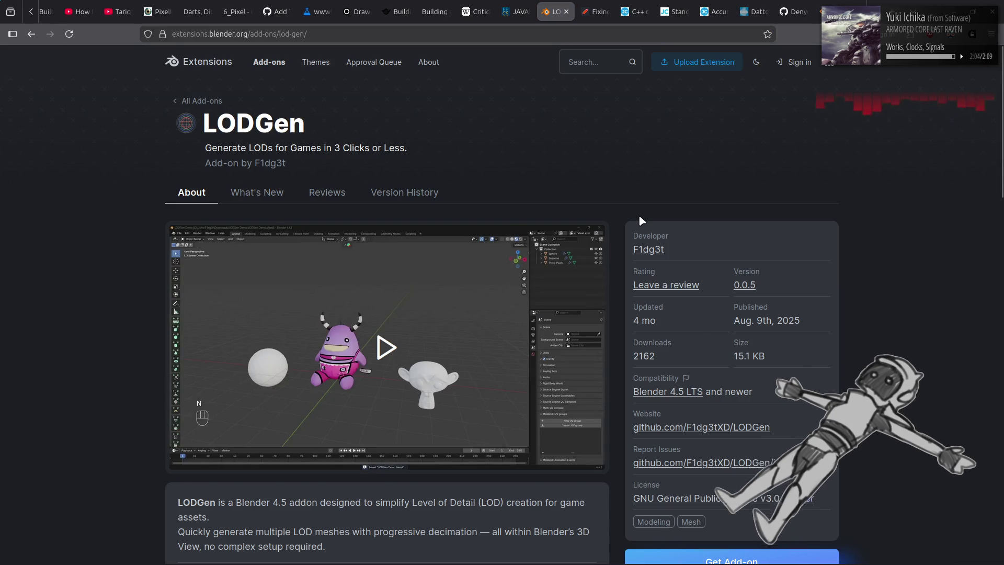
# Step: Scroll through the LODGen page's Features, Usage and What's New sections
pyautogui.scroll(-8, 423, 308)
pyautogui.scroll(-3, 452, 317)
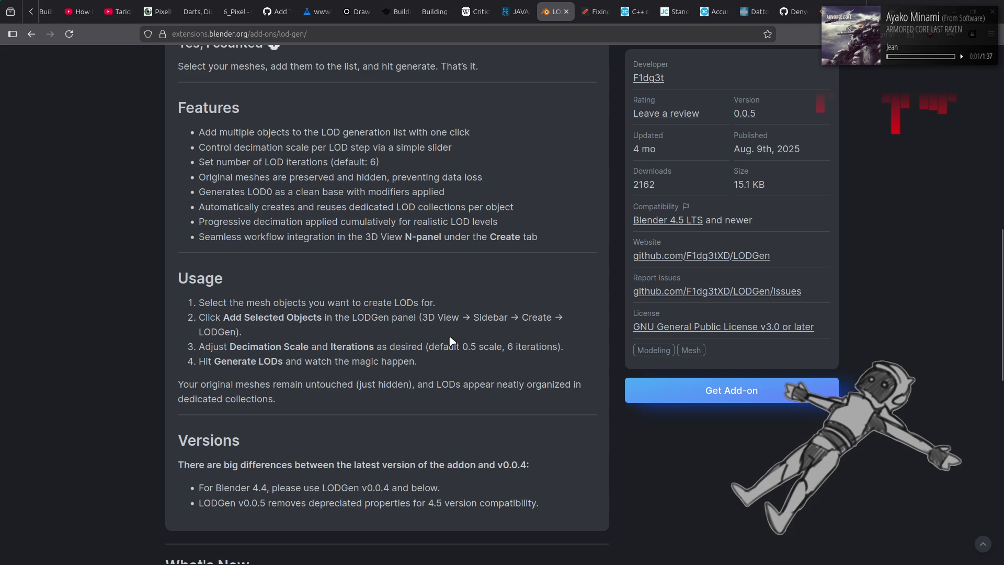
pyautogui.scroll(-1, 450, 341)
pyautogui.scroll(-3, 450, 341)
pyautogui.scroll(-1, 452, 341)
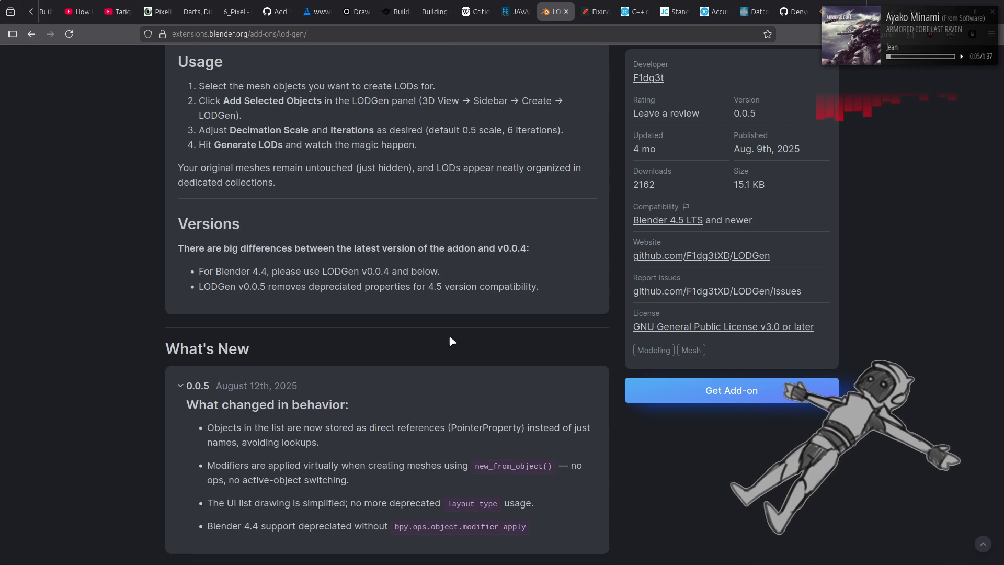
pyautogui.scroll(-1, 451, 341)
pyautogui.scroll(-4, 452, 341)
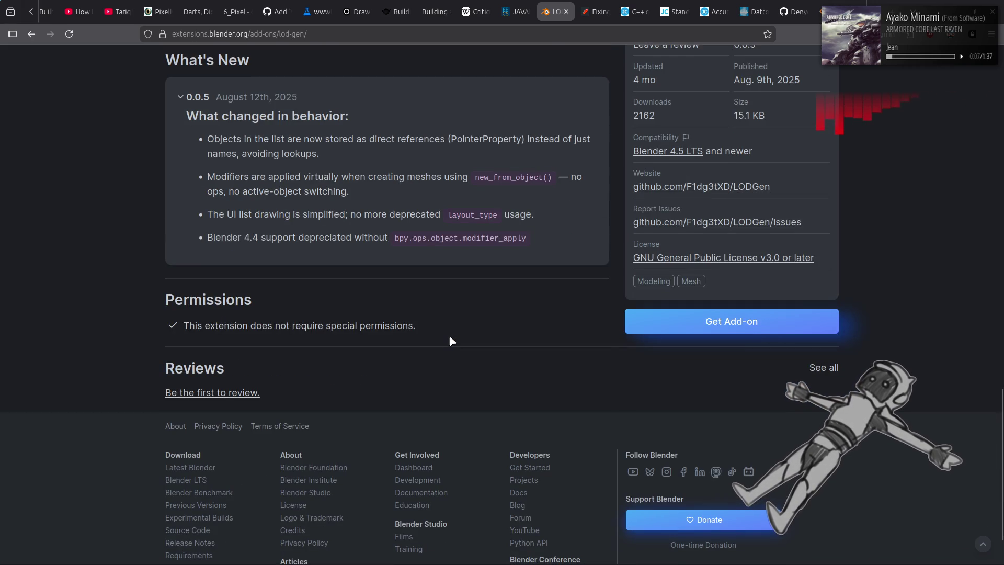
pyautogui.scroll(8, 450, 339)
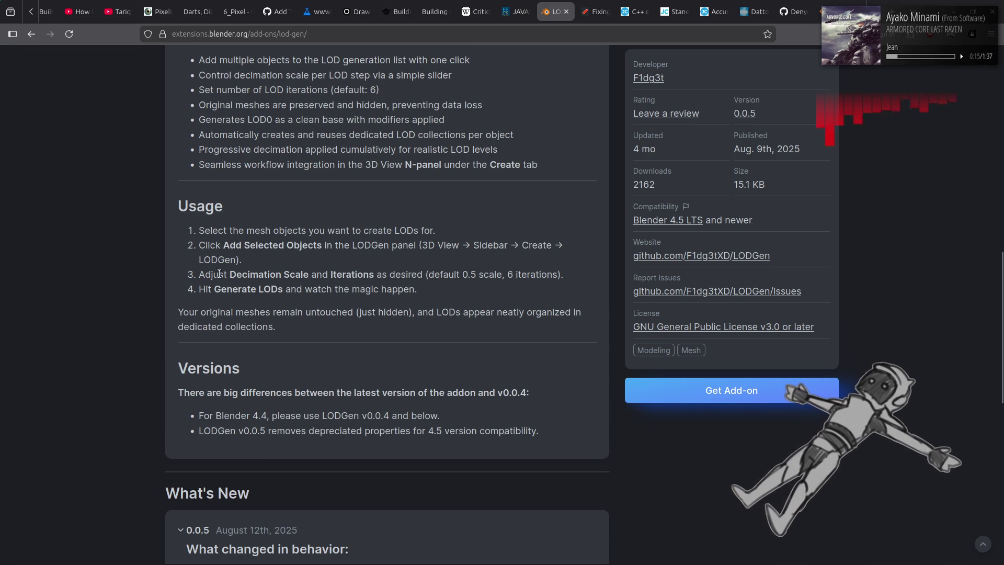
# Step: Highlight the Decimation Scale step and default 0.5 scale and 6 iterations notes, then go back
pyautogui.moveTo(204, 274); pyautogui.dragTo(557, 276)
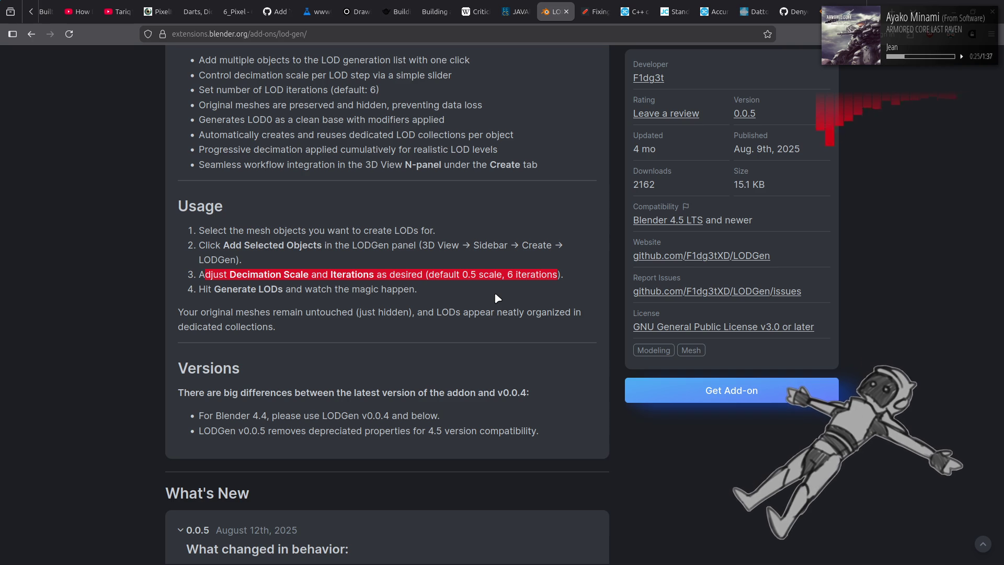
pyautogui.click(495, 292)
pyautogui.scroll(3, 476, 305)
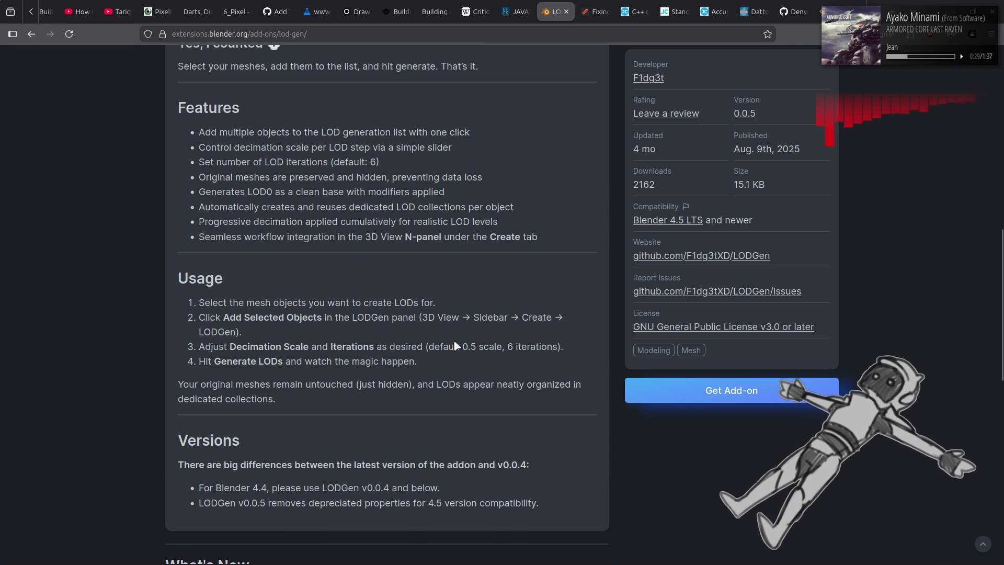
pyautogui.moveTo(434, 347); pyautogui.dragTo(502, 347)
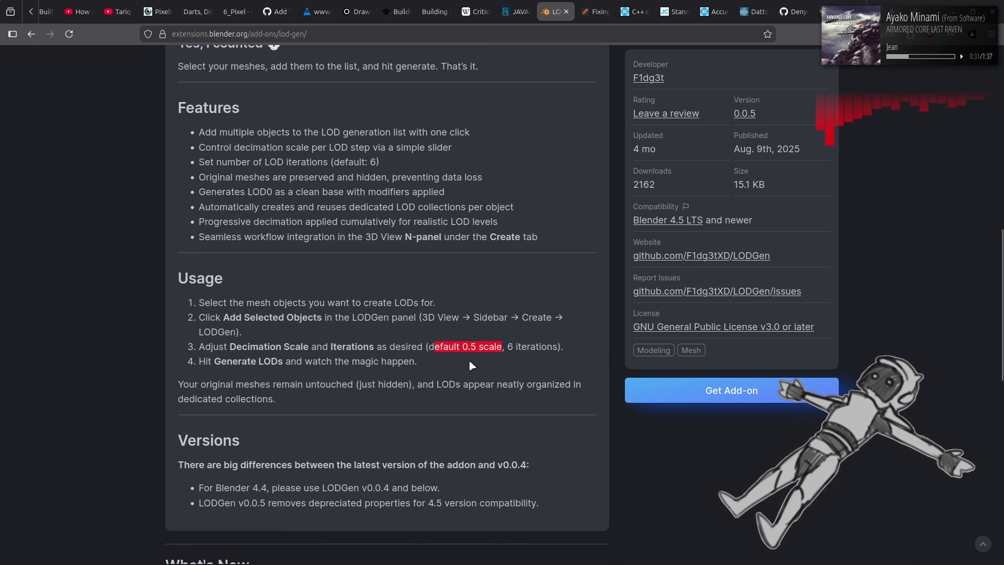
pyautogui.click(469, 361)
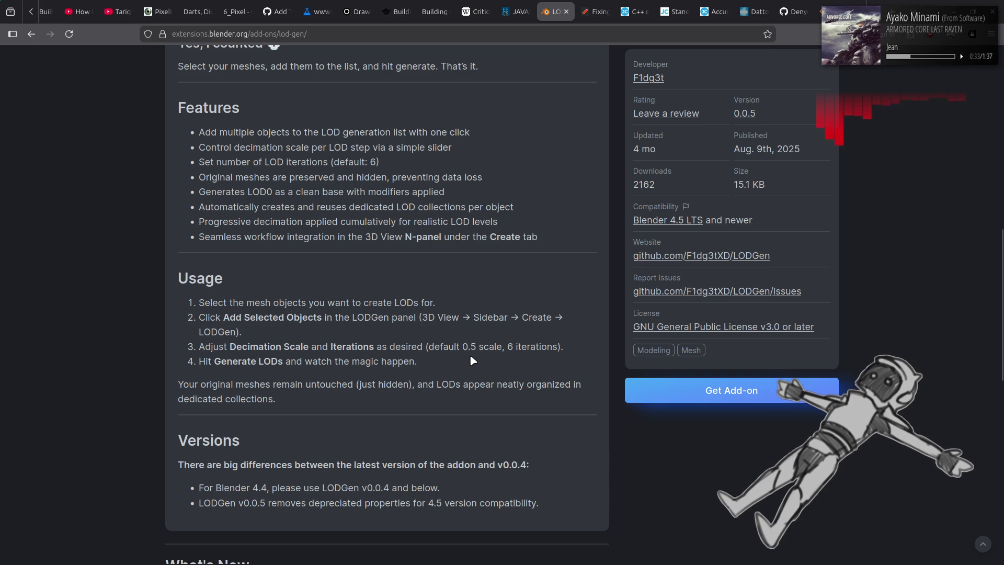
pyautogui.moveTo(435, 347); pyautogui.dragTo(502, 346)
pyautogui.click(471, 367)
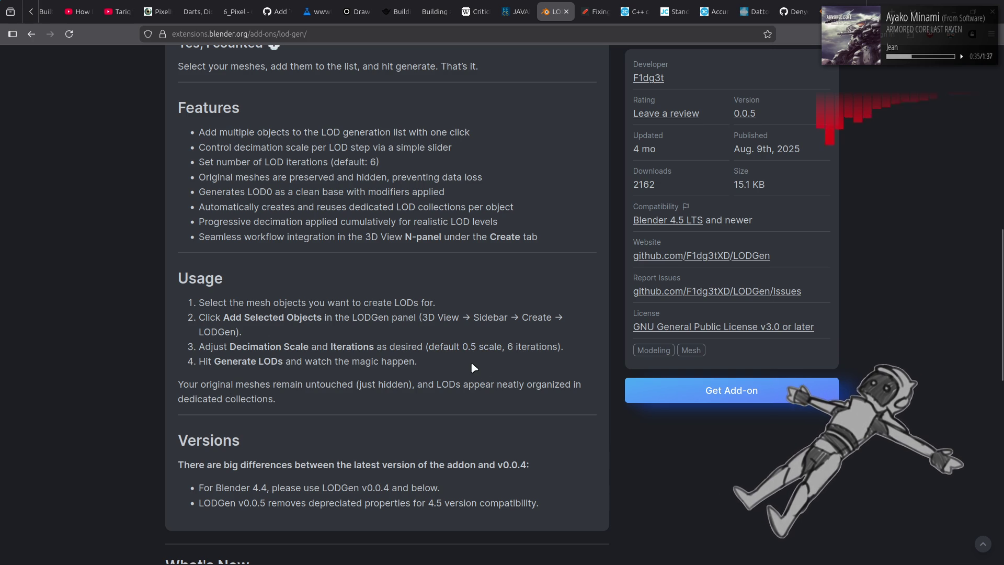
pyautogui.moveTo(503, 347); pyautogui.dragTo(564, 347)
pyautogui.click(385, 327)
pyautogui.scroll(4, 384, 335)
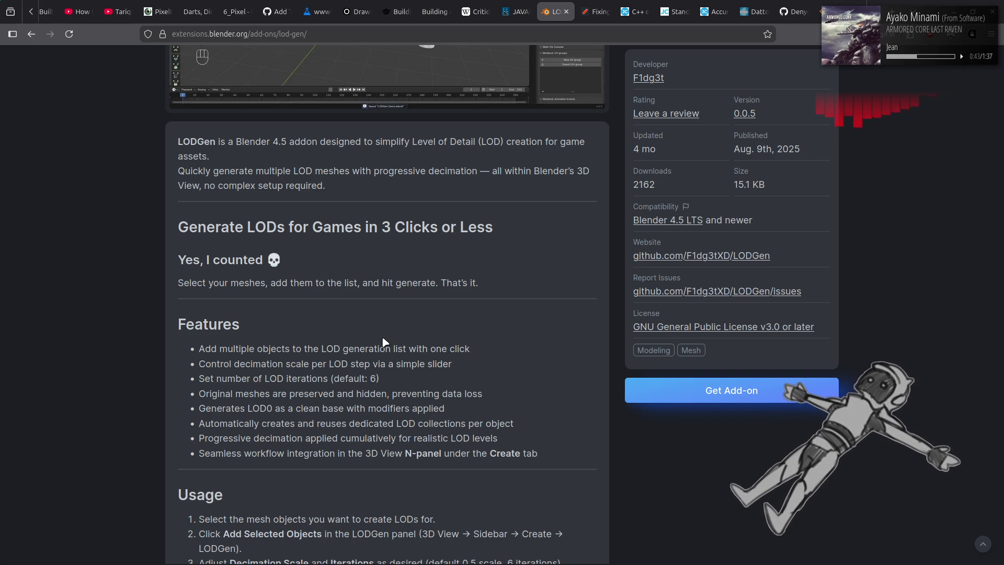
pyautogui.scroll(5, 392, 343)
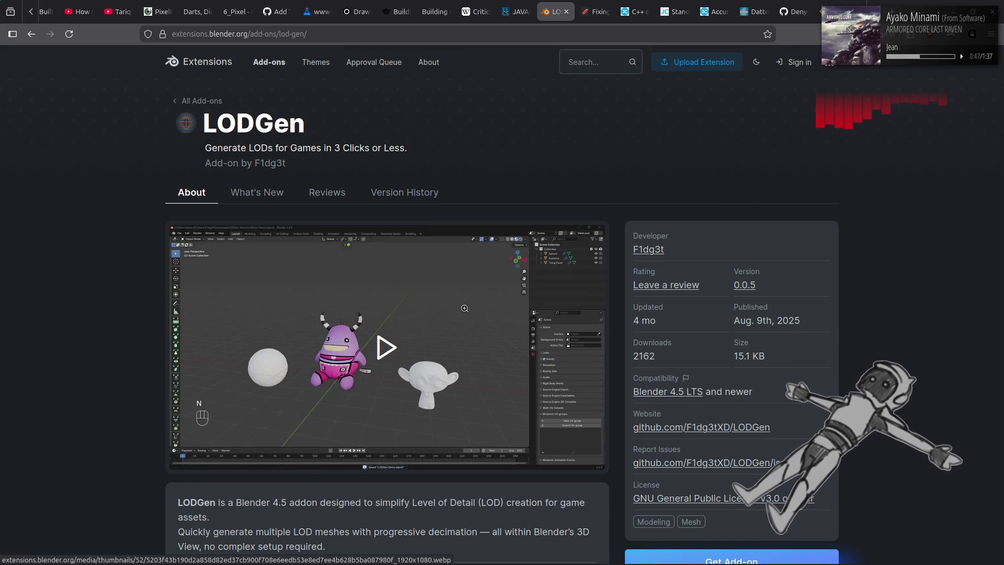
pyautogui.hotkey('alt', 'Left')
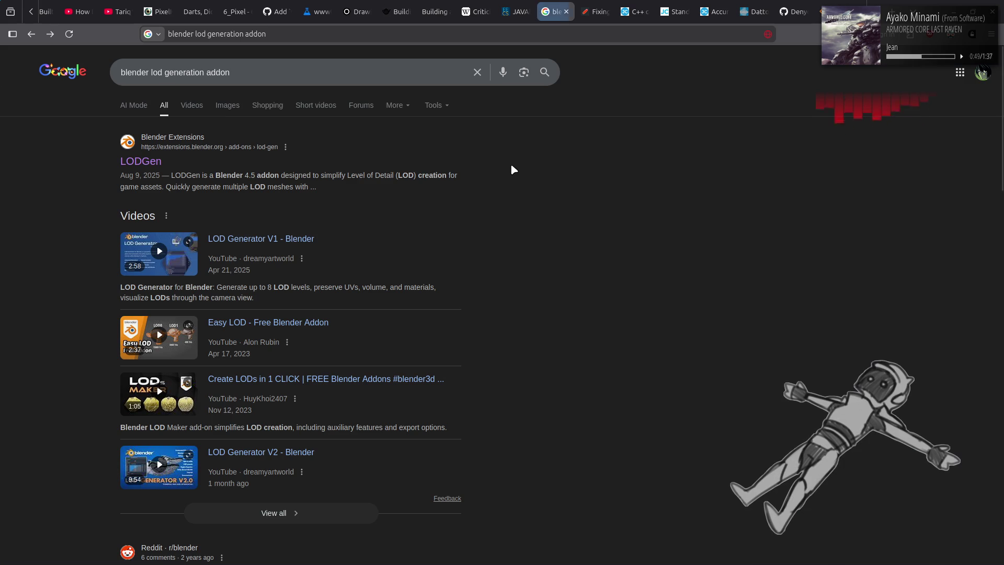
# Step: Return to the Google results, scroll down, and open the EasyLOD GitHub repository result
pyautogui.hotkey('alt', 'Right')
pyautogui.hotkey('alt', 'Left')
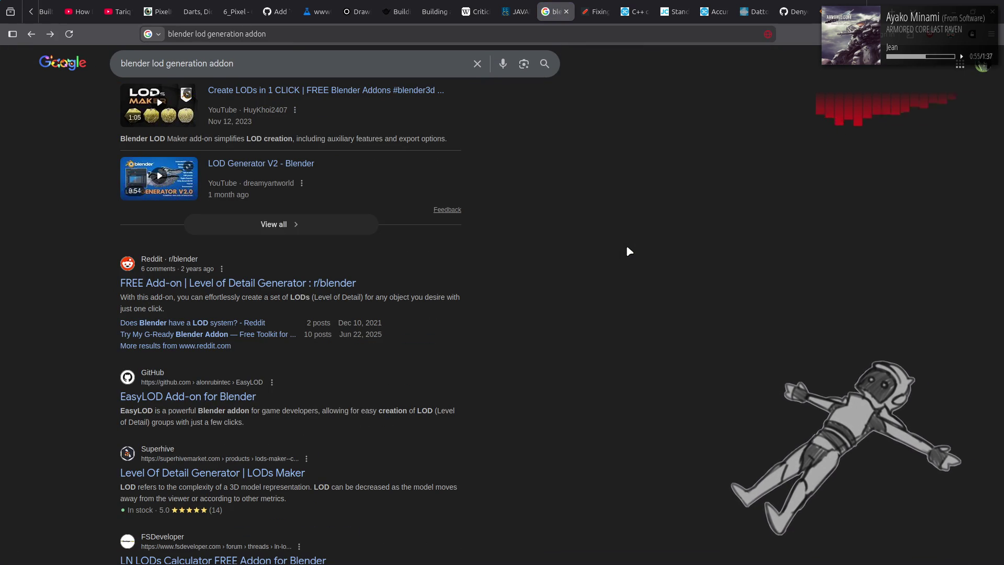
pyautogui.scroll(-3, 630, 252)
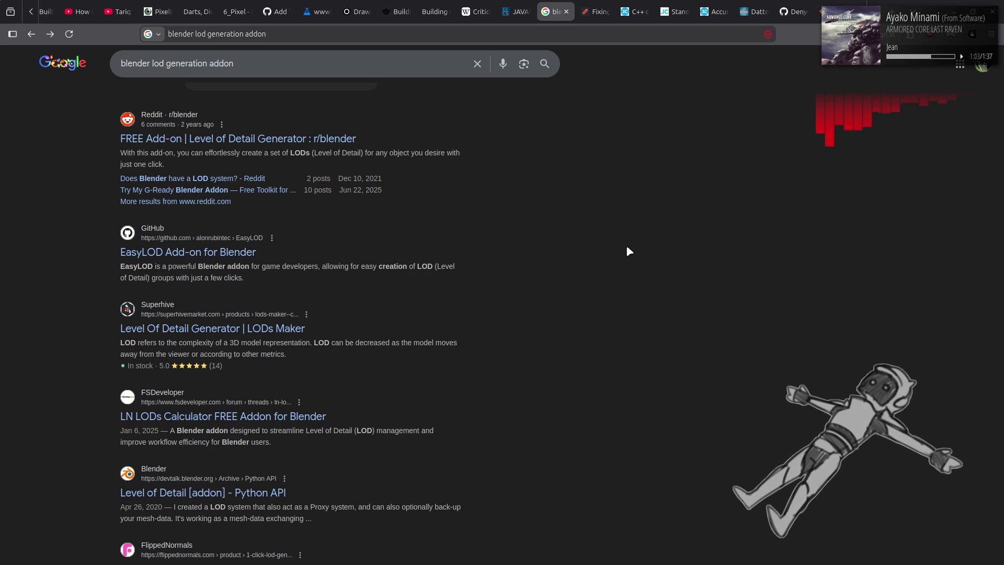
pyautogui.click(238, 253)
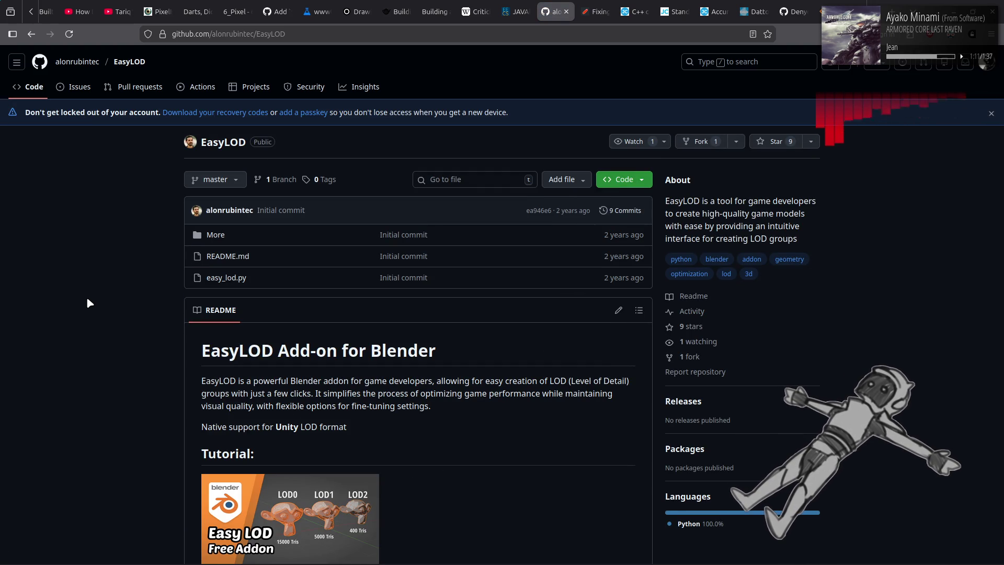
# Step: Scroll the EasyLOD README and highlight the Amount, Intensity and Ratio step
pyautogui.scroll(-7, 87, 299)
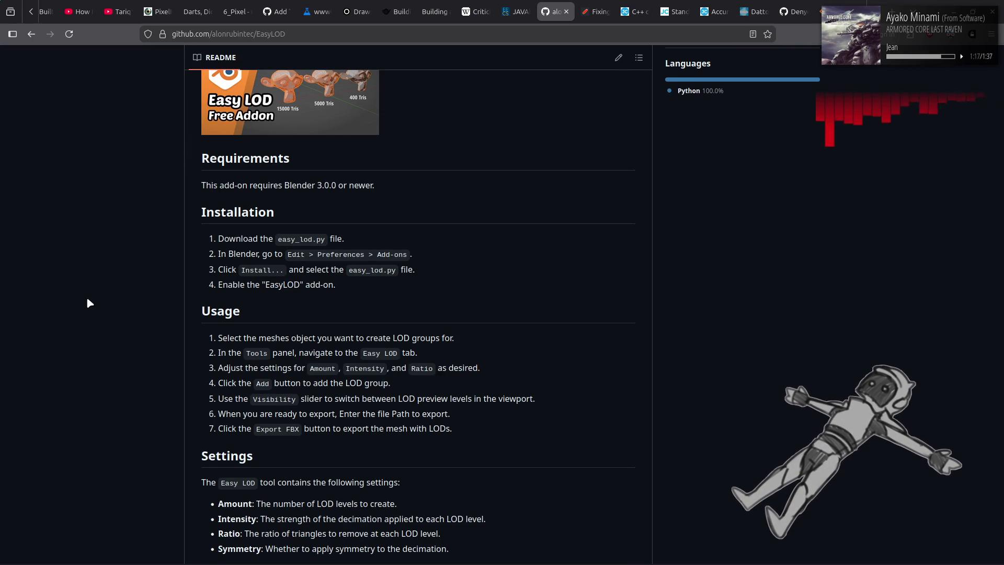
pyautogui.moveTo(215, 368); pyautogui.dragTo(494, 370)
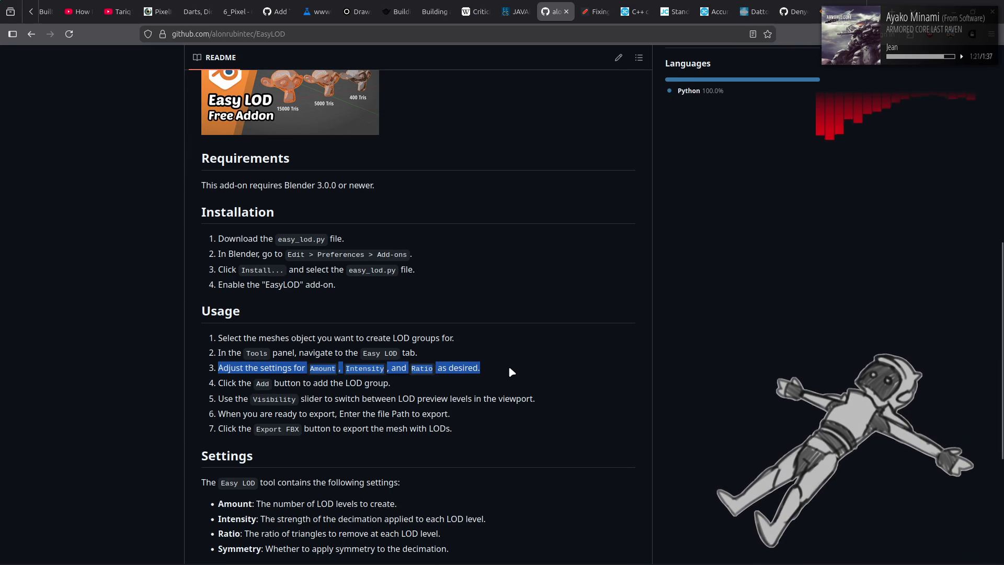
pyautogui.click(509, 368)
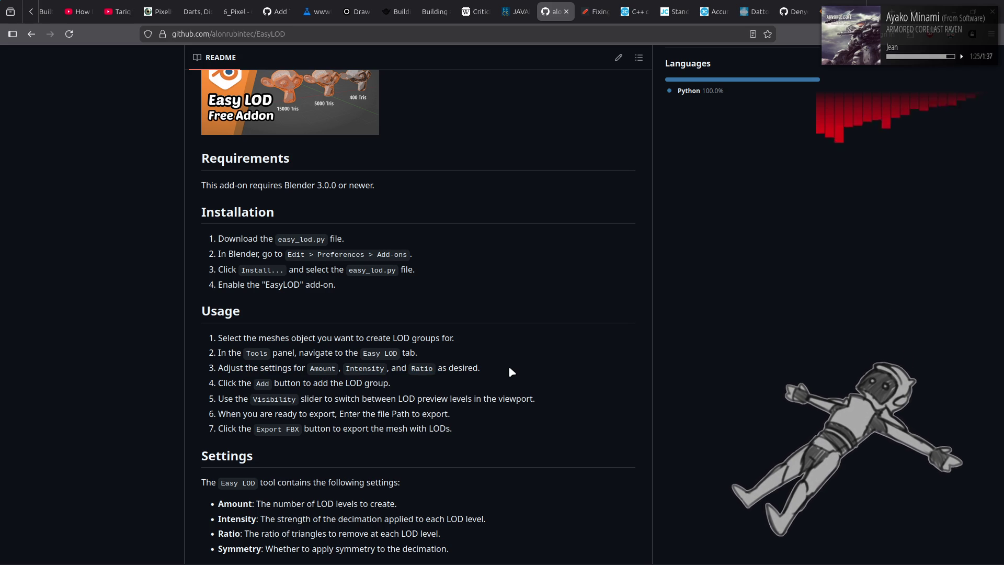
# Step: Highlight the Intensity and Ratio setting descriptions, then open the repository's More folder
pyautogui.scroll(-2, 510, 368)
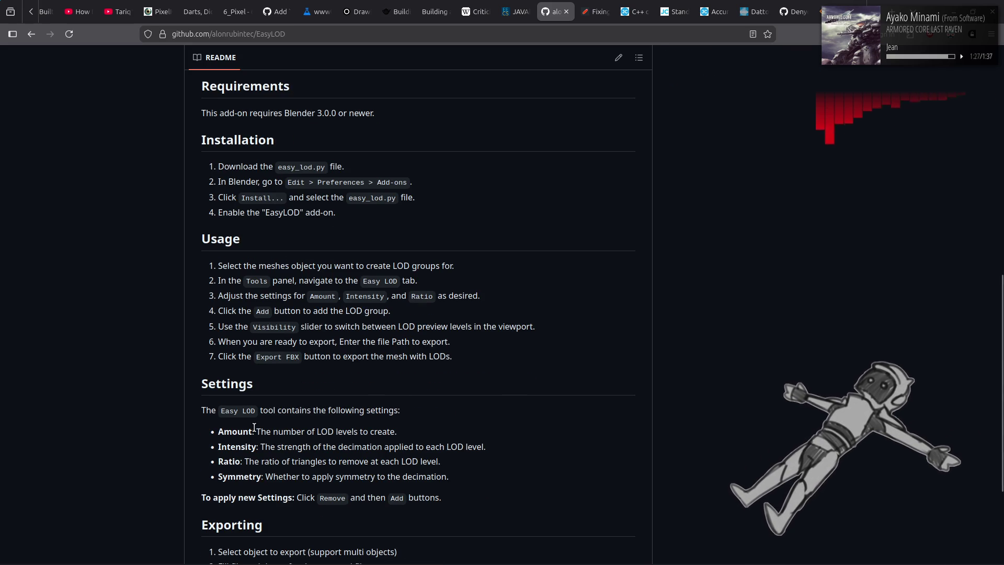
pyautogui.moveTo(262, 450); pyautogui.dragTo(487, 448)
pyautogui.click(272, 461)
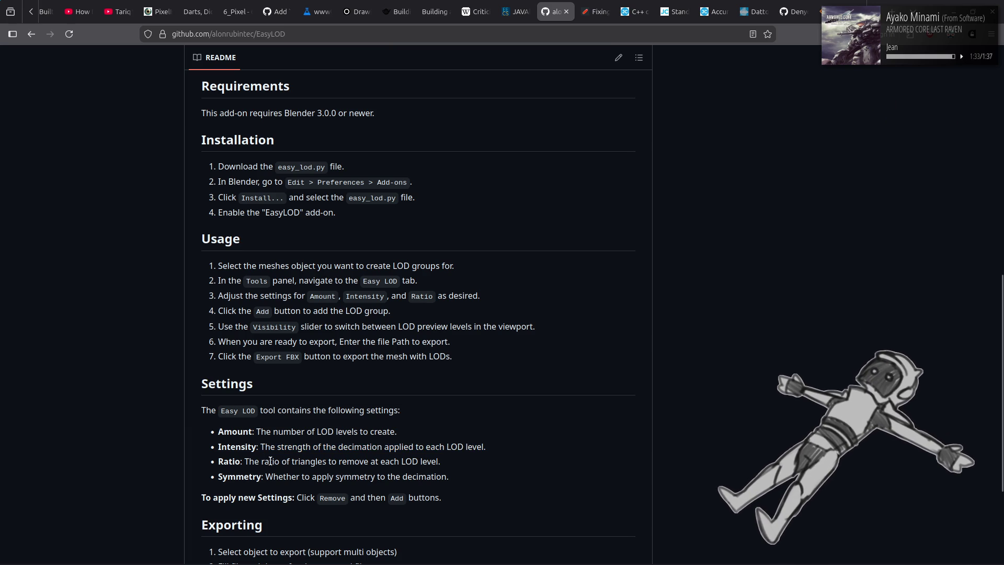
pyautogui.moveTo(249, 461); pyautogui.dragTo(494, 467)
pyautogui.click(496, 471)
pyautogui.moveTo(261, 446); pyautogui.dragTo(495, 474)
pyautogui.click(497, 476)
pyautogui.scroll(-3, 497, 476)
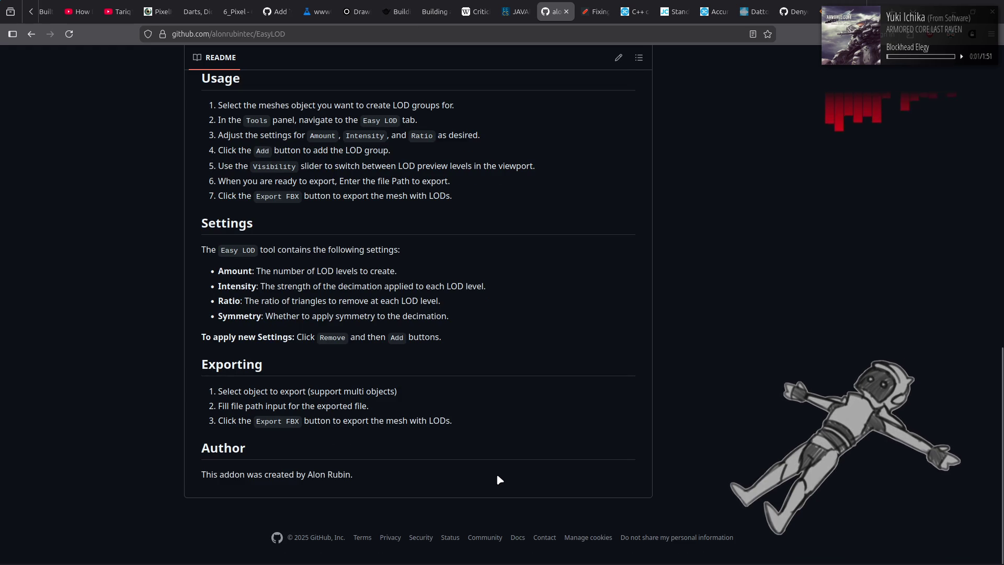
pyautogui.scroll(15, 491, 469)
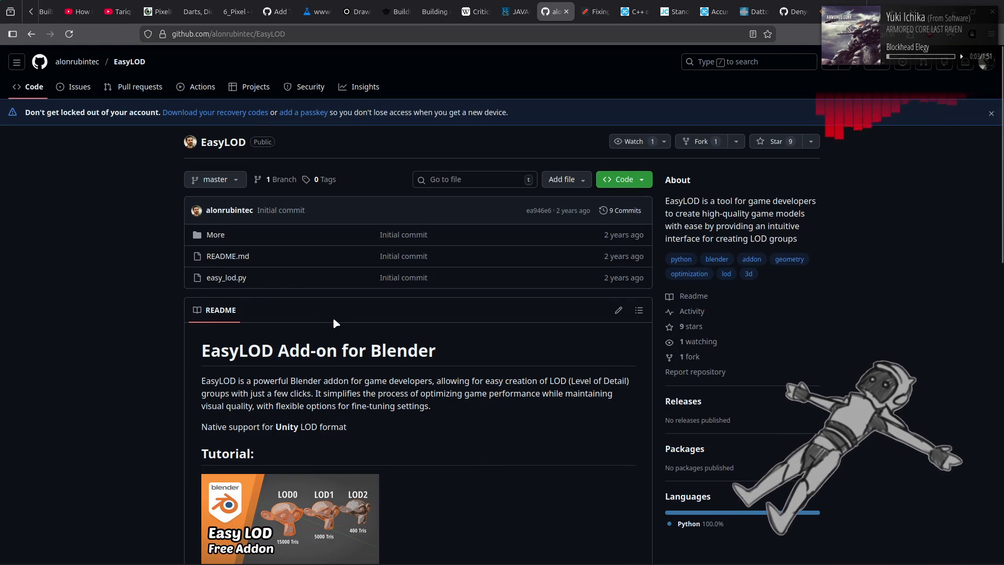
pyautogui.click(215, 235)
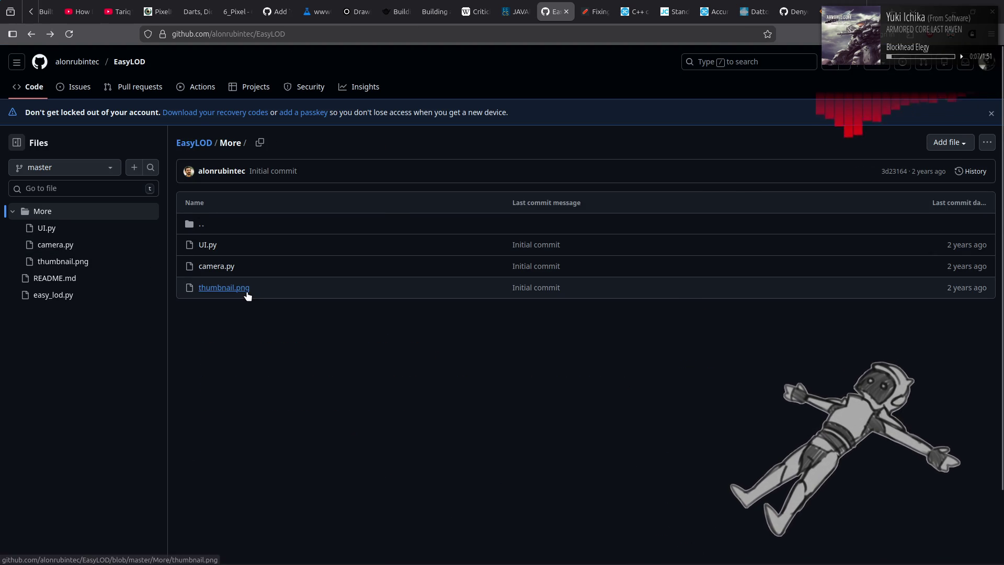
pyautogui.hotkey('alt', 'Left')
pyautogui.click(230, 277)
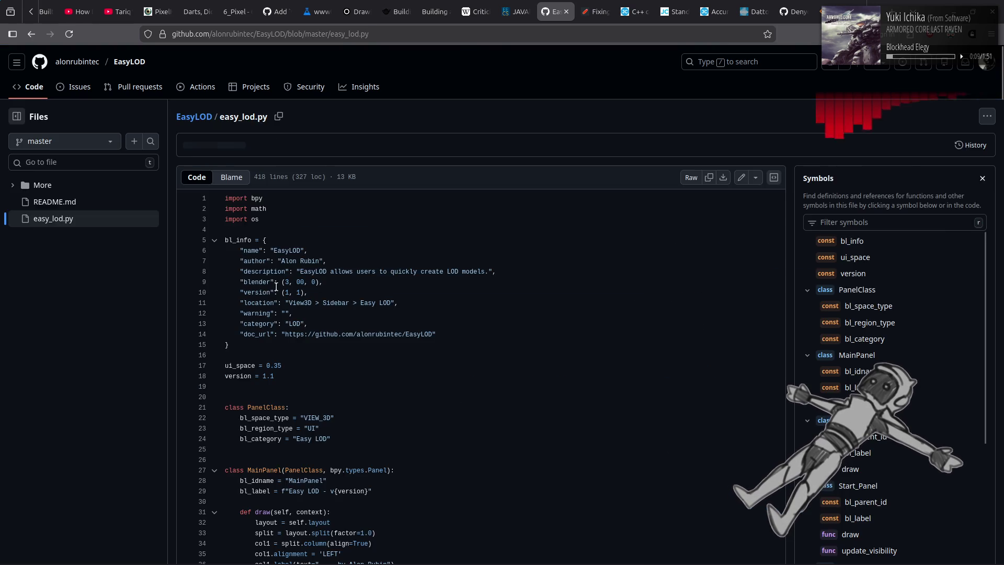
pyautogui.scroll(-6, 827, 356)
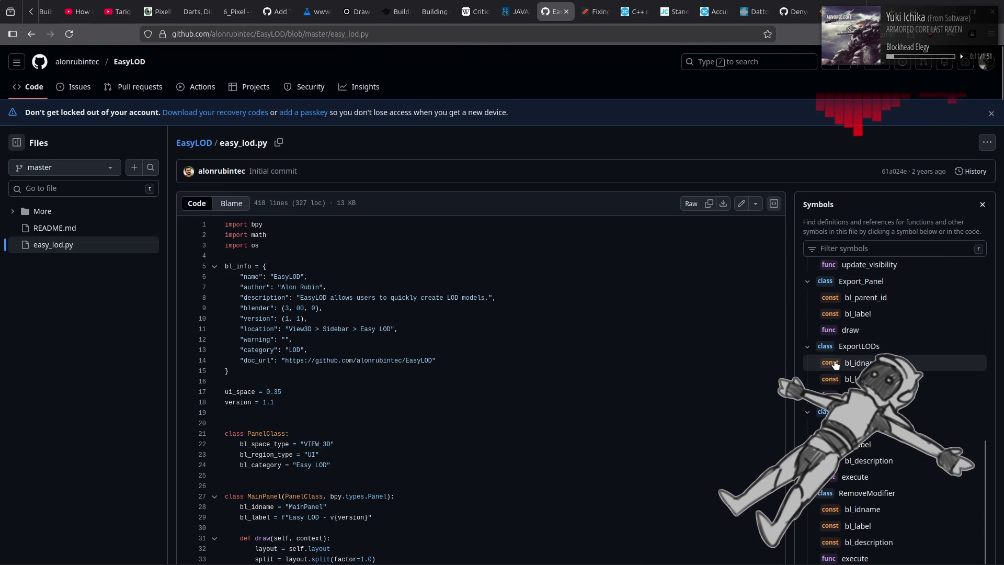
pyautogui.scroll(-2, 659, 319)
pyautogui.scroll(-1, 659, 319)
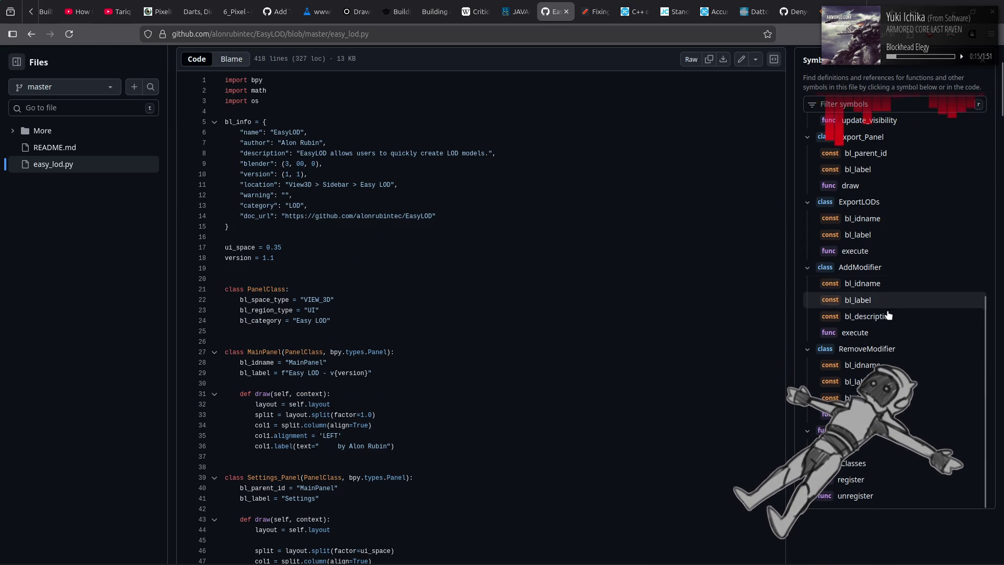
pyautogui.click(871, 332)
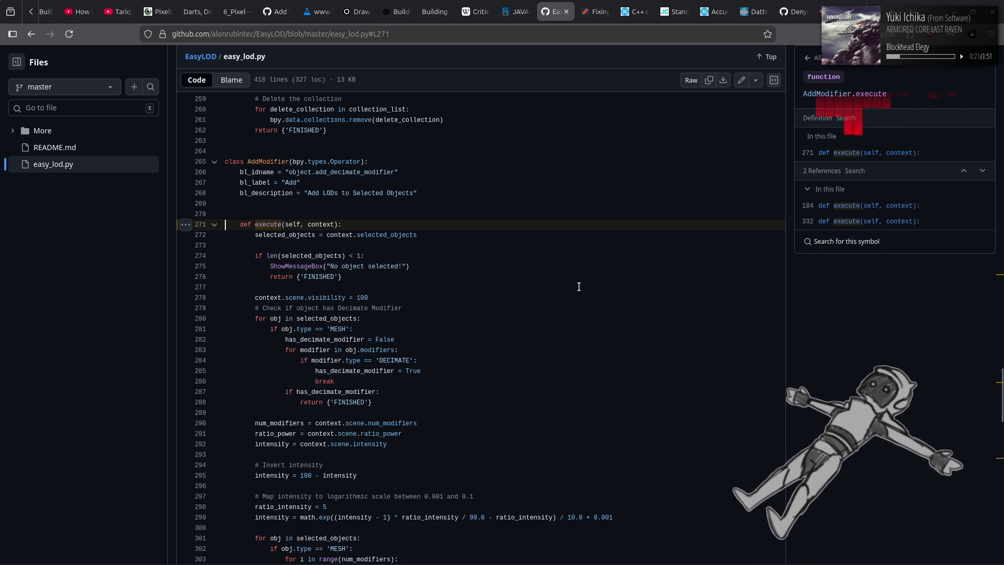
pyautogui.moveTo(226, 308); pyautogui.dragTo(240, 308)
pyautogui.click(477, 302)
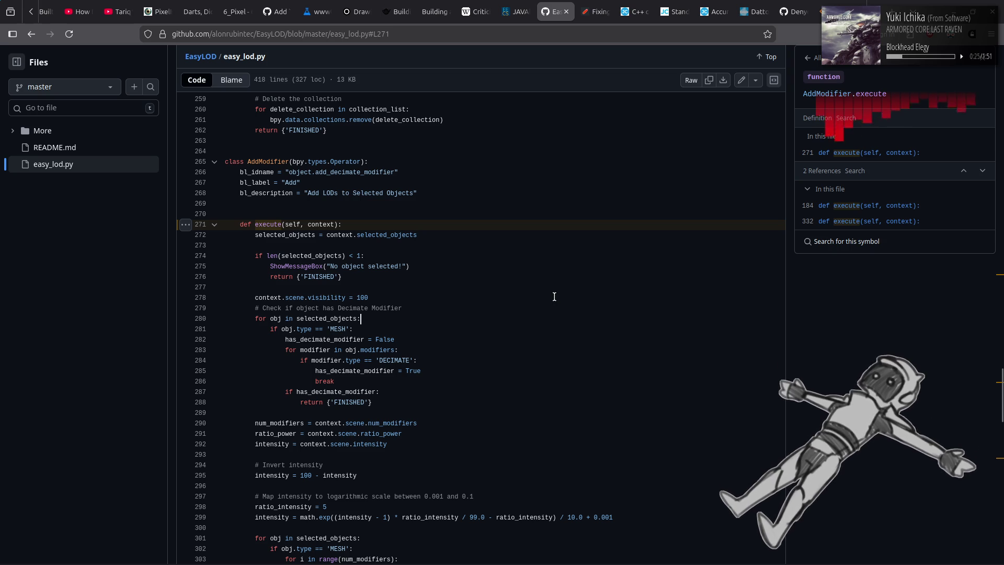
pyautogui.scroll(-5, 554, 296)
pyautogui.scroll(-3, 555, 296)
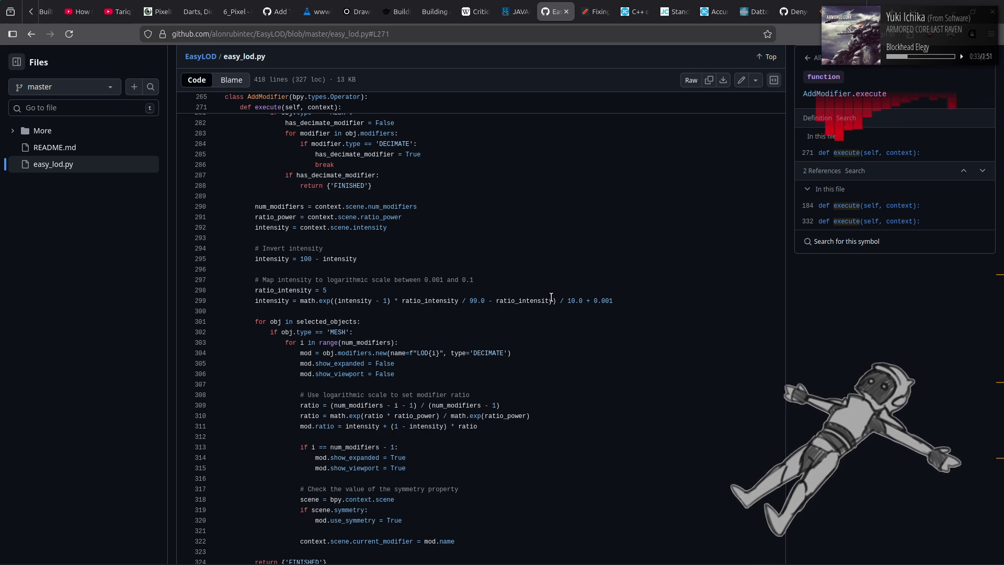
pyautogui.scroll(-3, 552, 297)
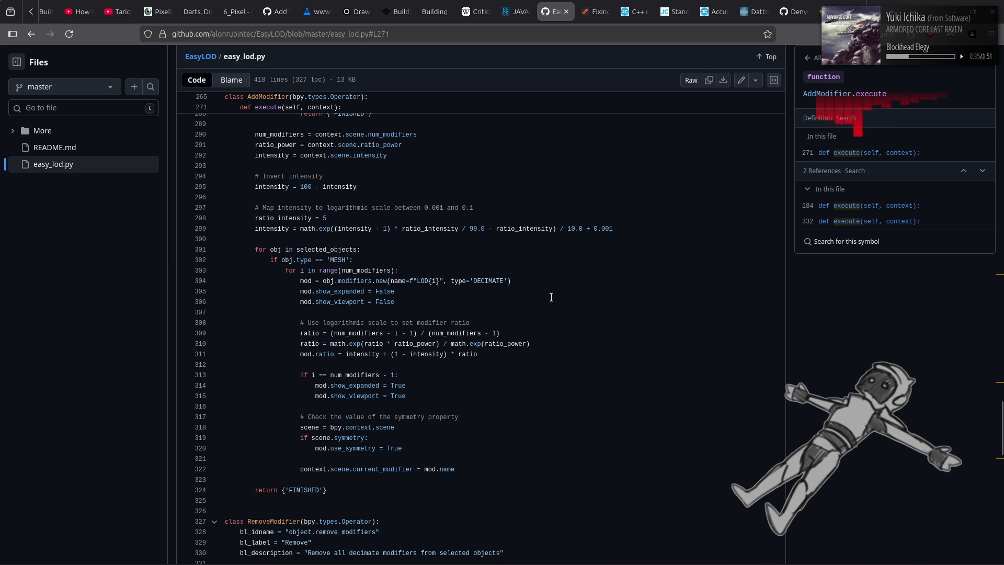
pyautogui.scroll(-3, 570, 304)
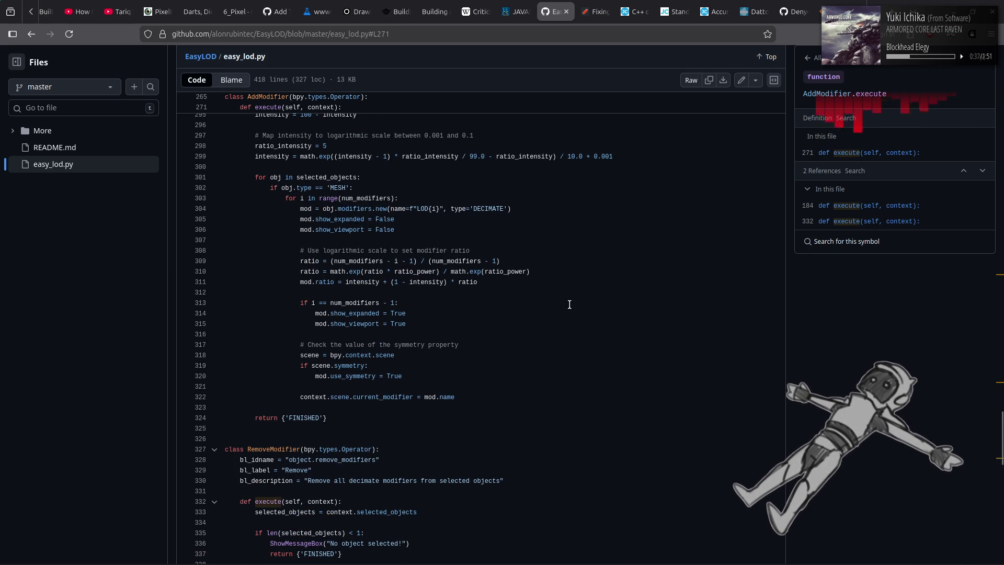
pyautogui.hotkey('alt', 'Left')
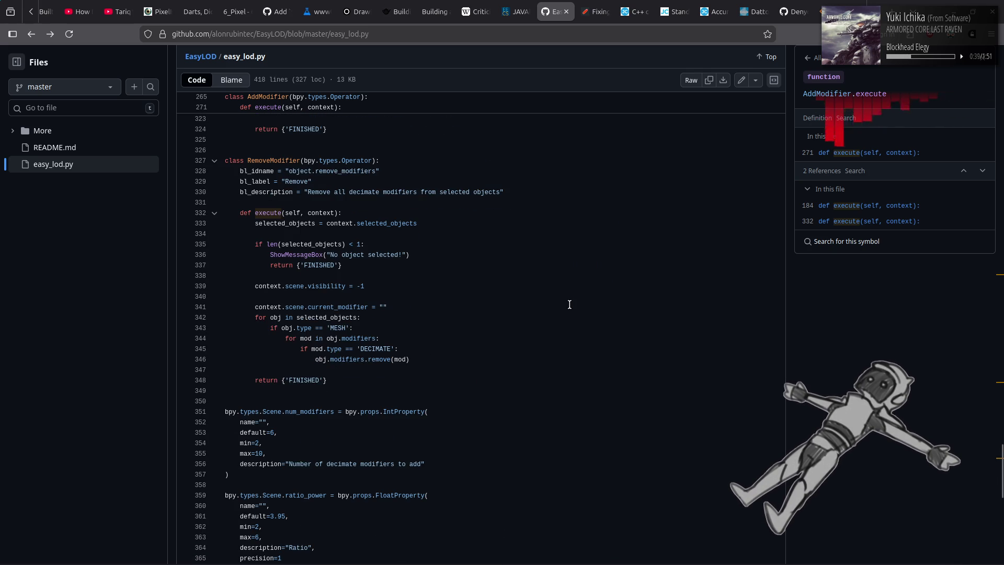
pyautogui.hotkey('alt', 'Left')
pyautogui.hotkey('alt', 'Left')
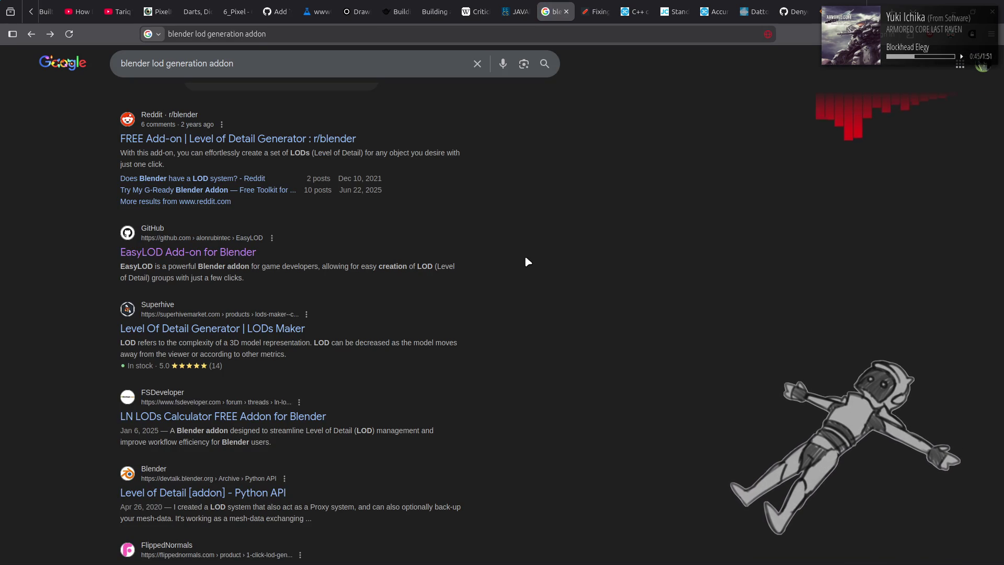
# Step: Open the 'Level Of Detail Generator | LODs Maker' result and scroll through its Superhive page
pyautogui.click(223, 333)
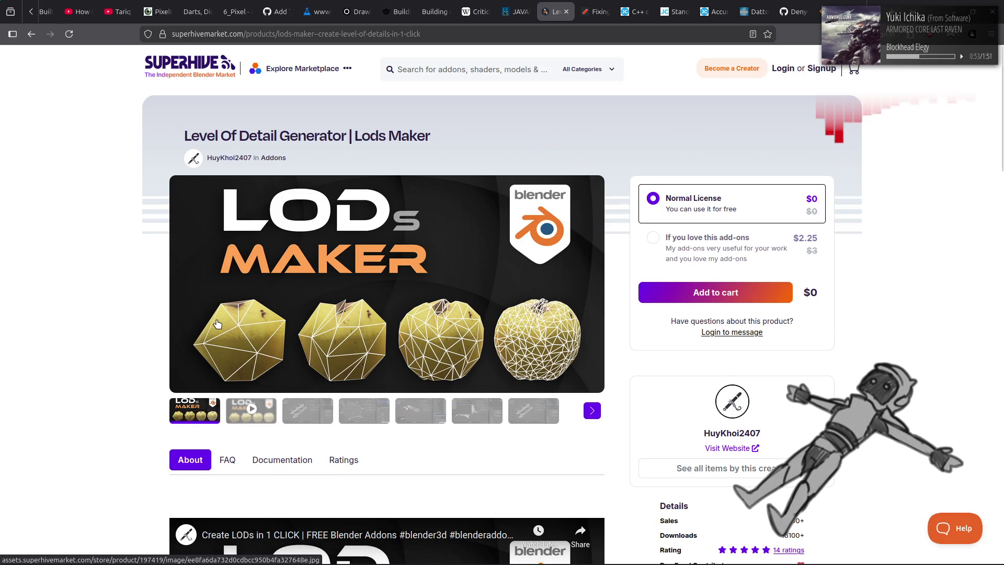
pyautogui.scroll(-10, 87, 297)
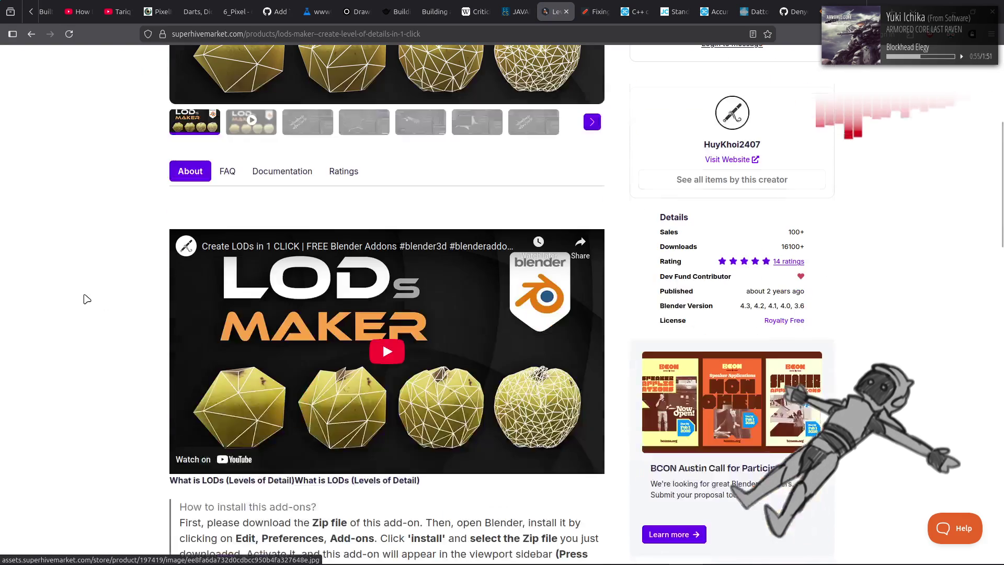
pyautogui.scroll(-4, 88, 297)
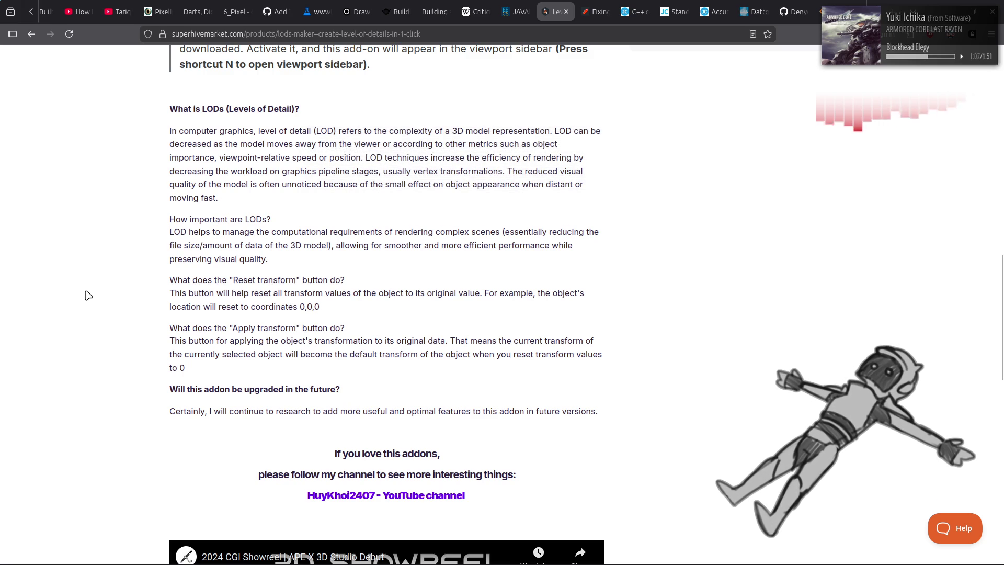
pyautogui.scroll(-10, 89, 295)
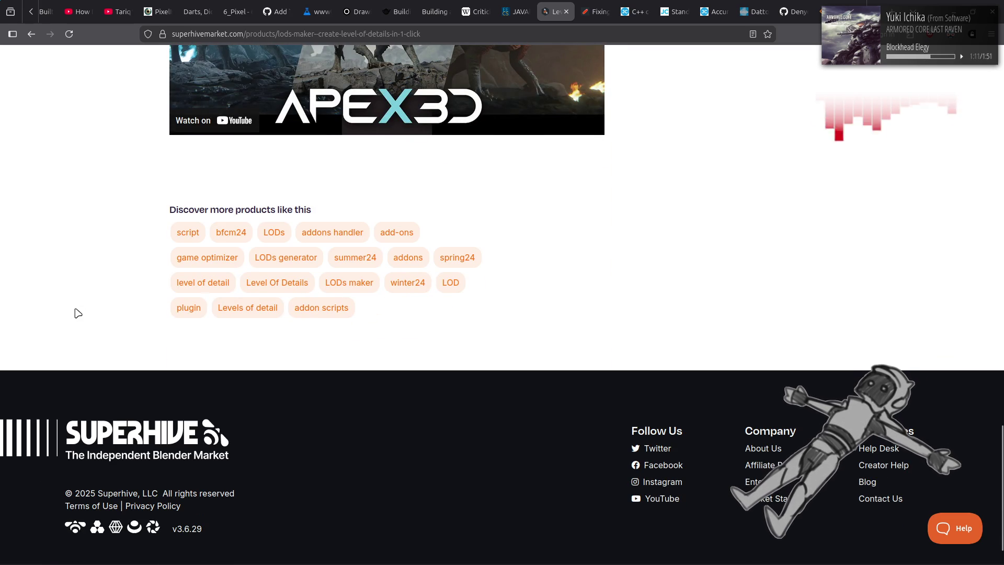
pyautogui.press('Home')
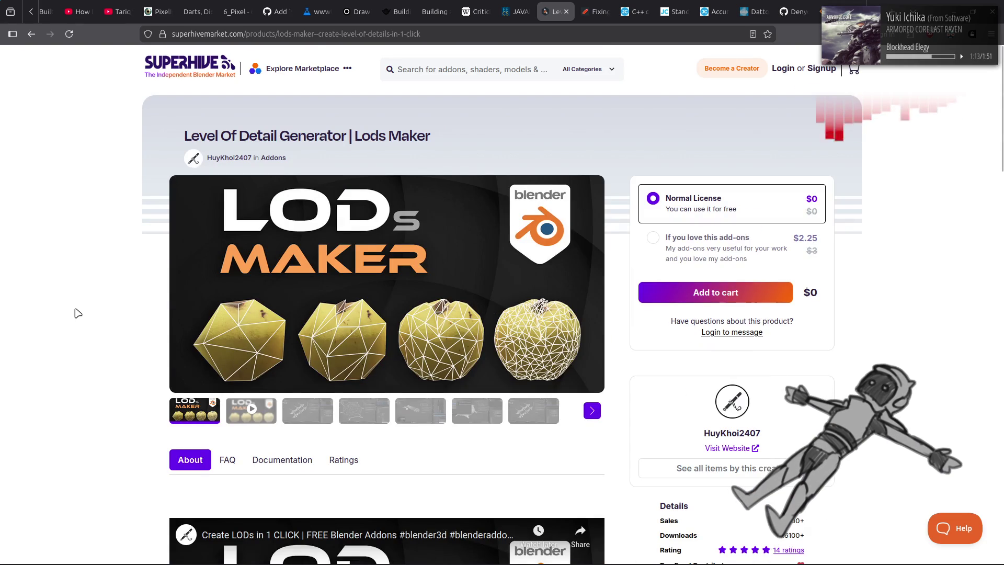
pyautogui.scroll(-2, 78, 313)
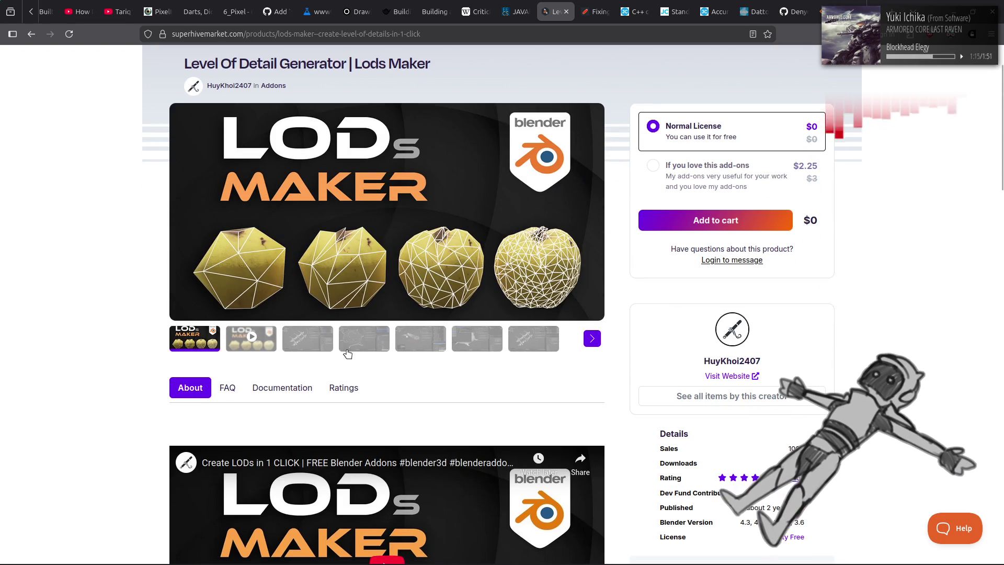
pyautogui.click(325, 344)
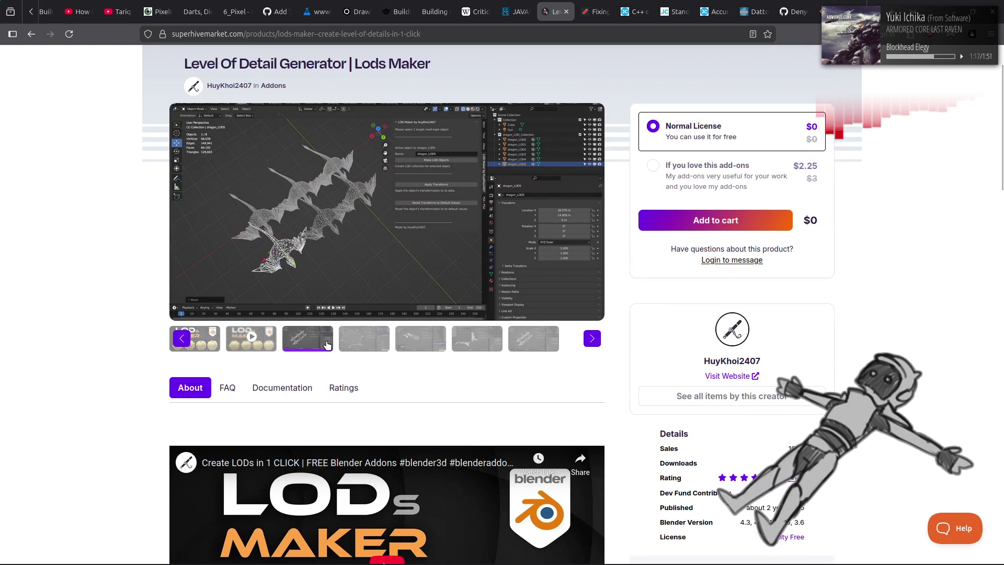
pyautogui.click(448, 182)
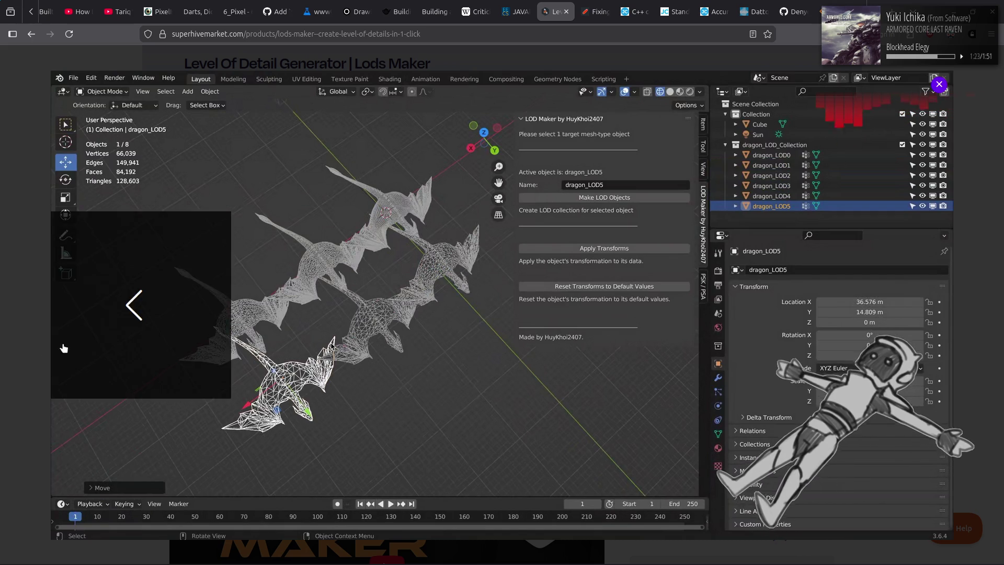
pyautogui.click(916, 321)
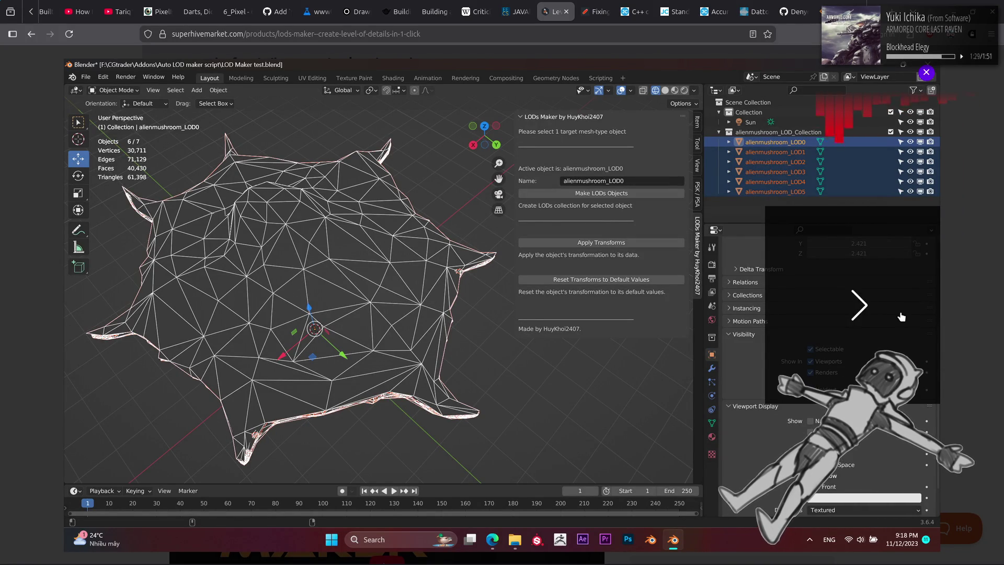
pyautogui.click(900, 315)
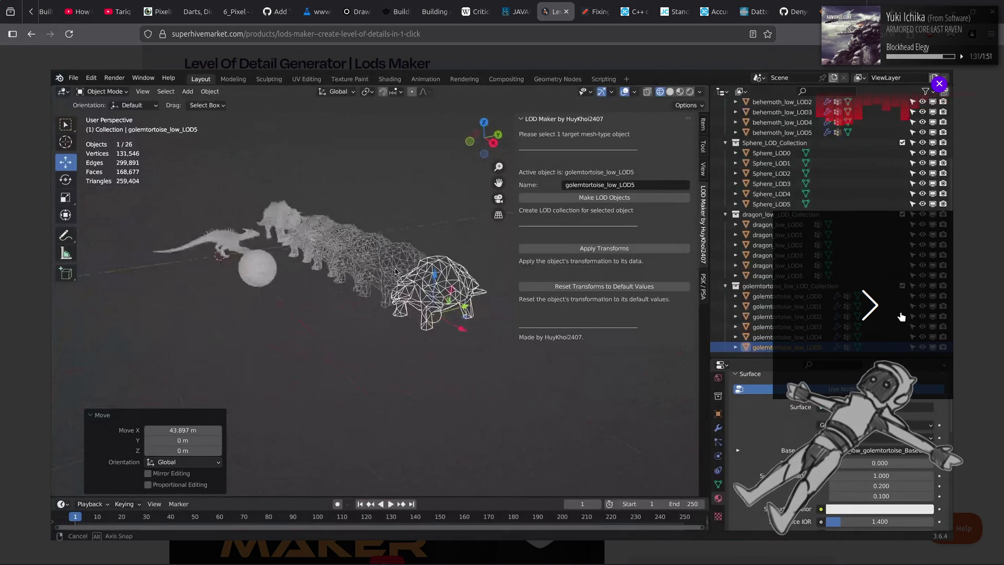
pyautogui.click(901, 317)
pyautogui.click(901, 317)
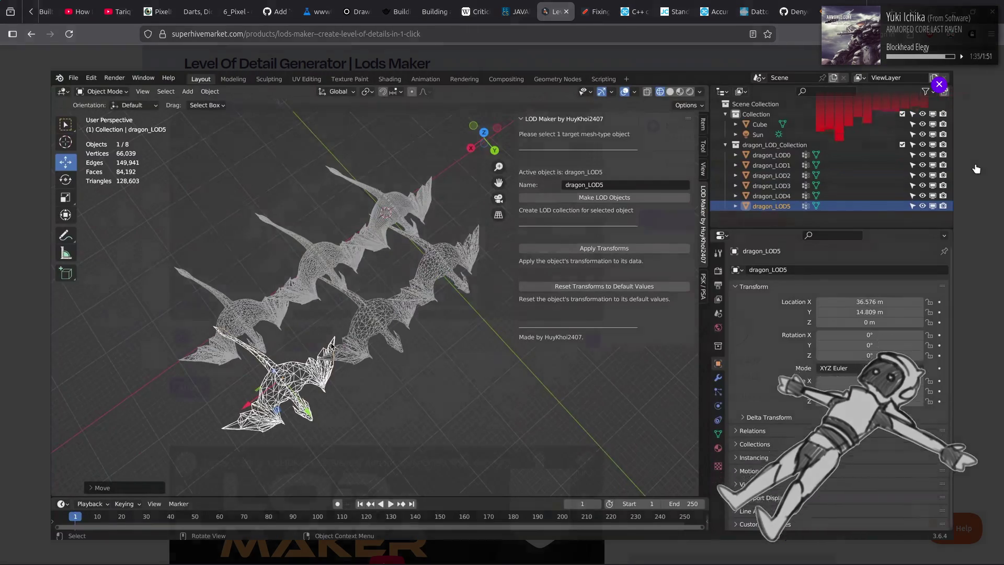
pyautogui.click(940, 84)
pyautogui.scroll(-5, 877, 267)
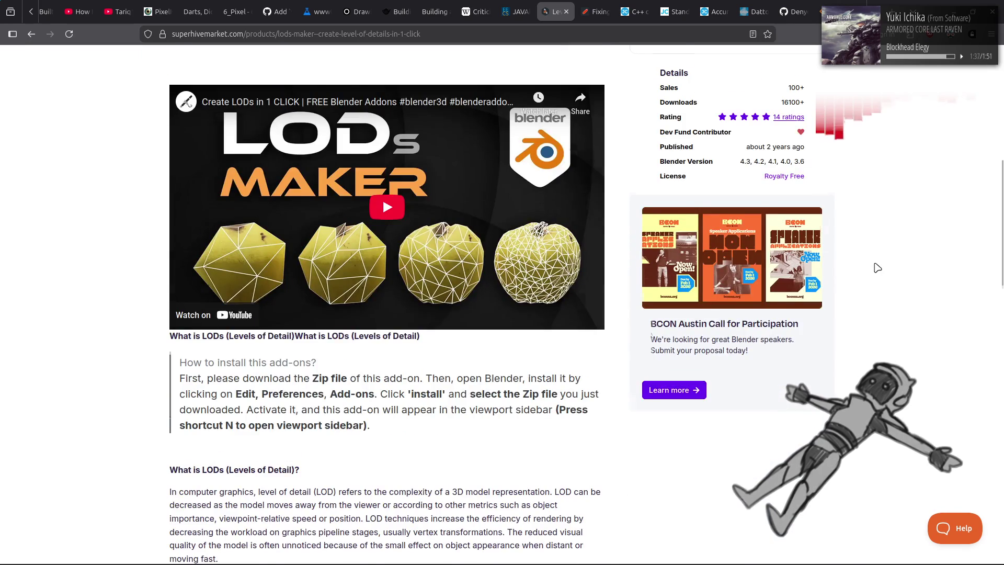
# Step: Scroll through the Lods Maker FAQ and showreel, then go back to the Google results
pyautogui.scroll(-3, 877, 267)
pyautogui.scroll(-3, 161, 259)
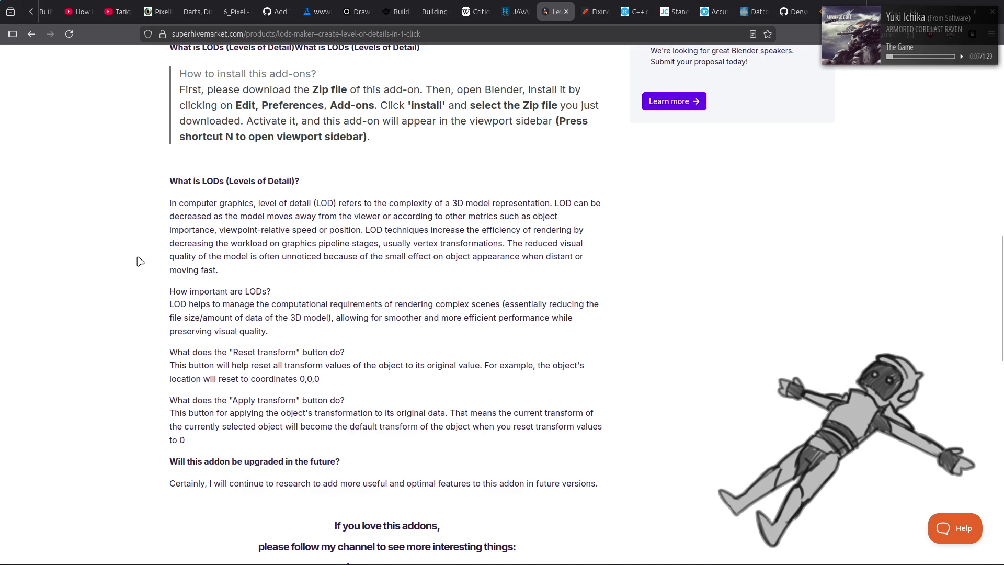
pyautogui.scroll(-3, 138, 261)
pyautogui.scroll(-5, 141, 261)
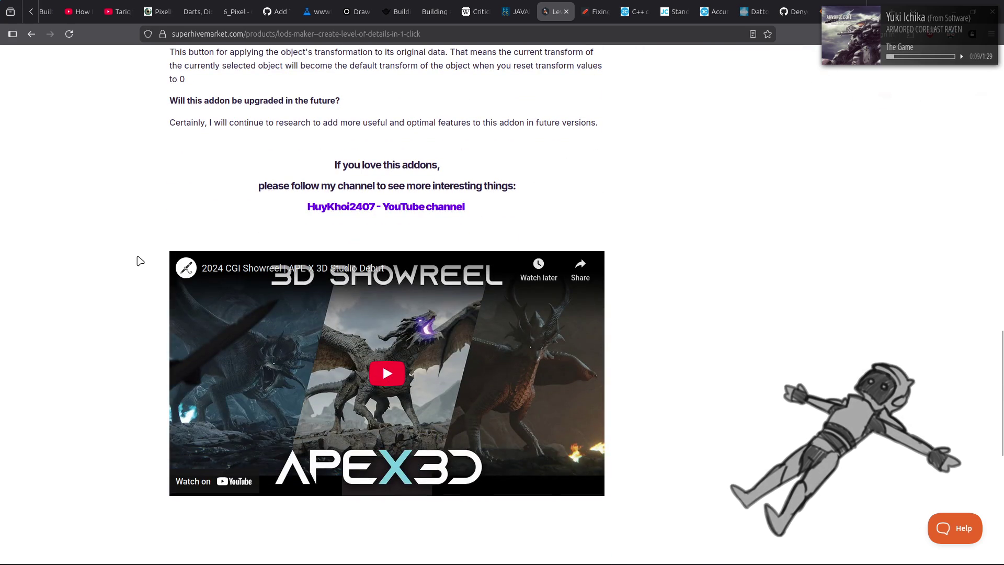
pyautogui.scroll(-5, 140, 260)
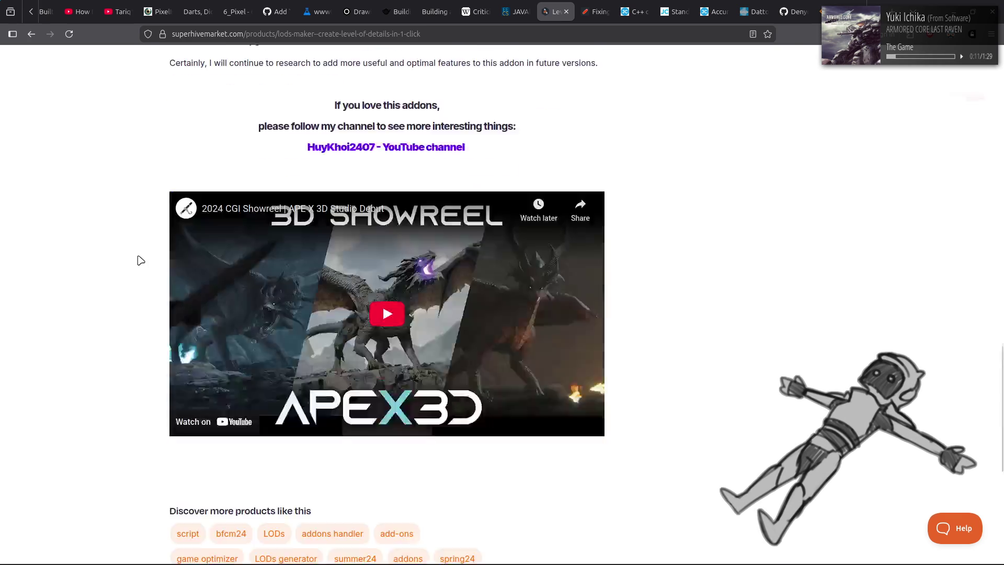
pyautogui.hotkey('alt', 'Left')
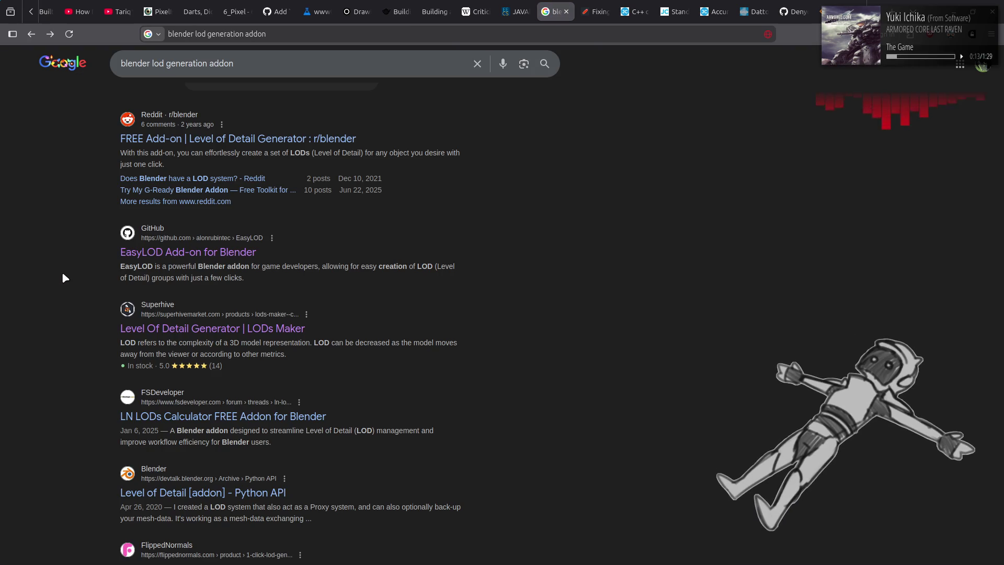
# Step: Scroll to the bottom of the 'blender lod generation addon' results and load page 2
pyautogui.scroll(-3, 447, 355)
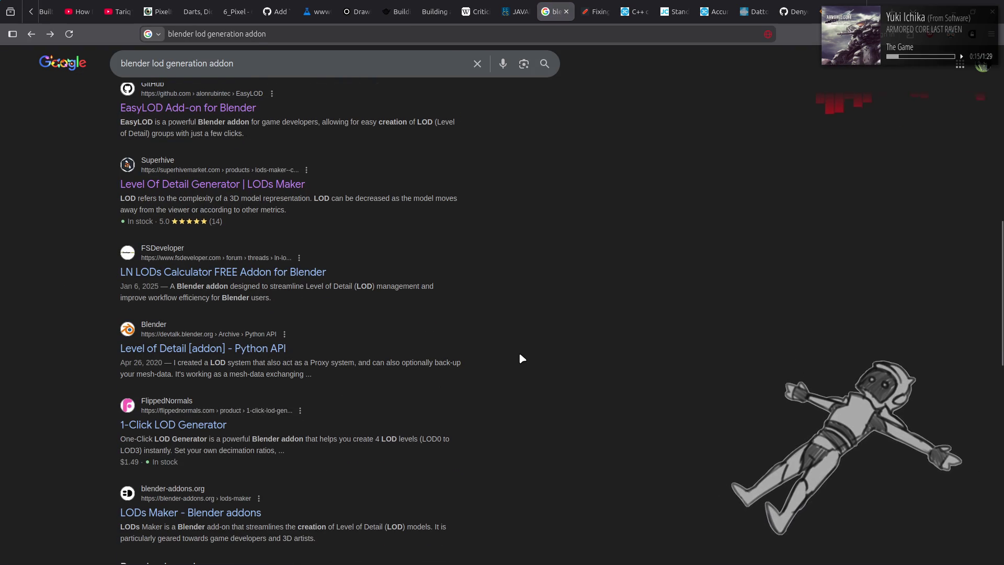
pyautogui.scroll(-4, 519, 352)
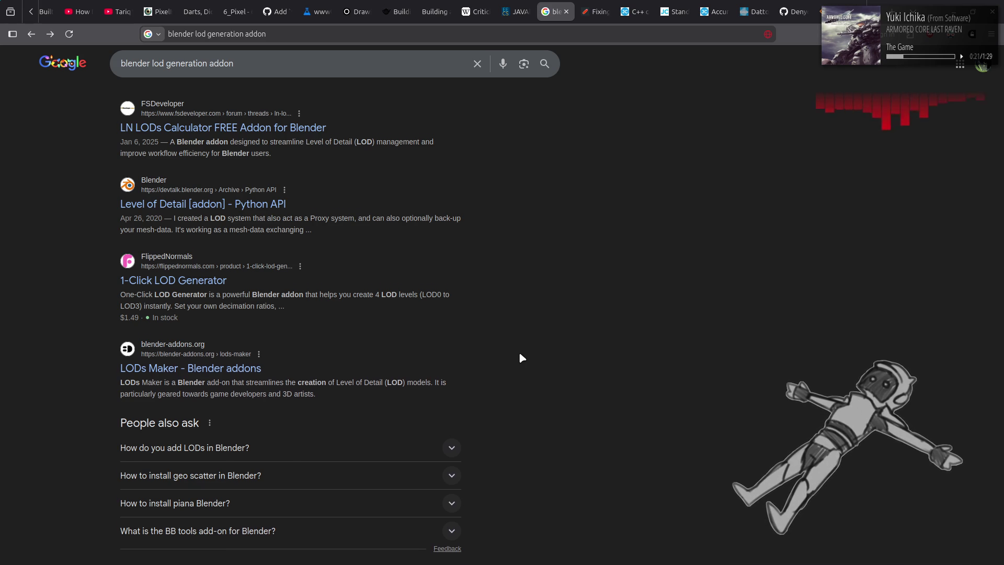
pyautogui.scroll(-10, 520, 356)
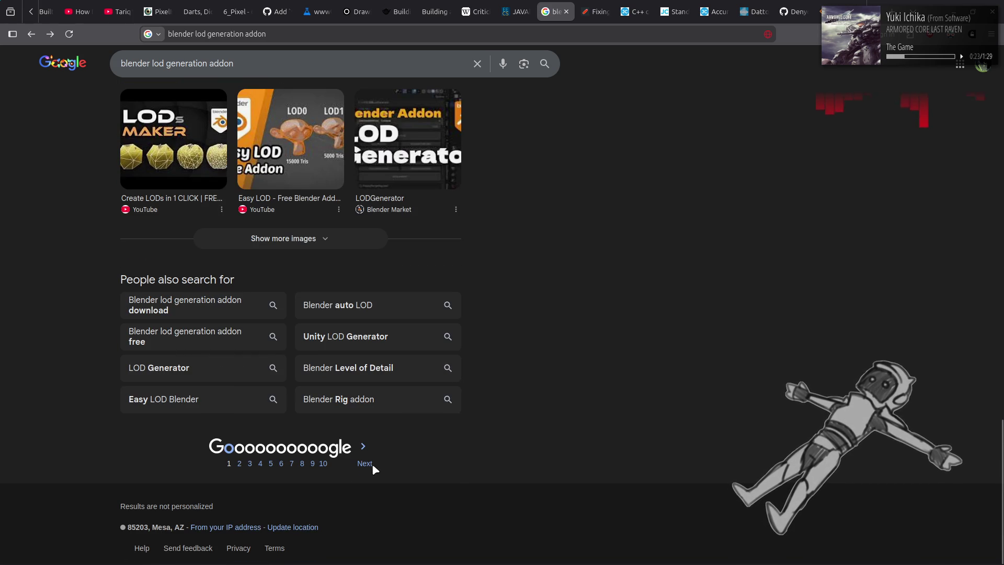
pyautogui.click(371, 464)
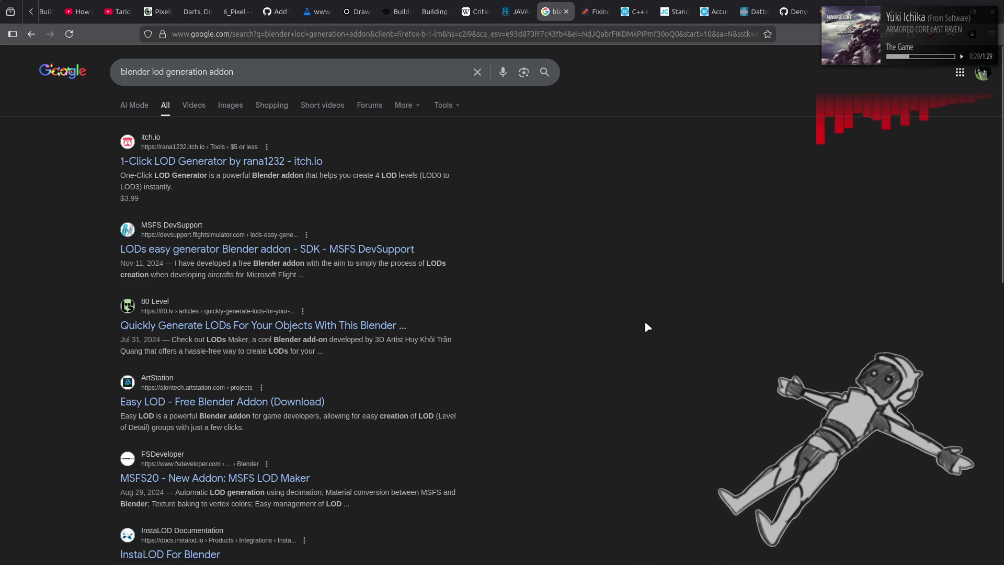
# Step: Skim the page-2 results, briefly highlighting the MSFS wording in one snippet
pyautogui.scroll(-2, 645, 323)
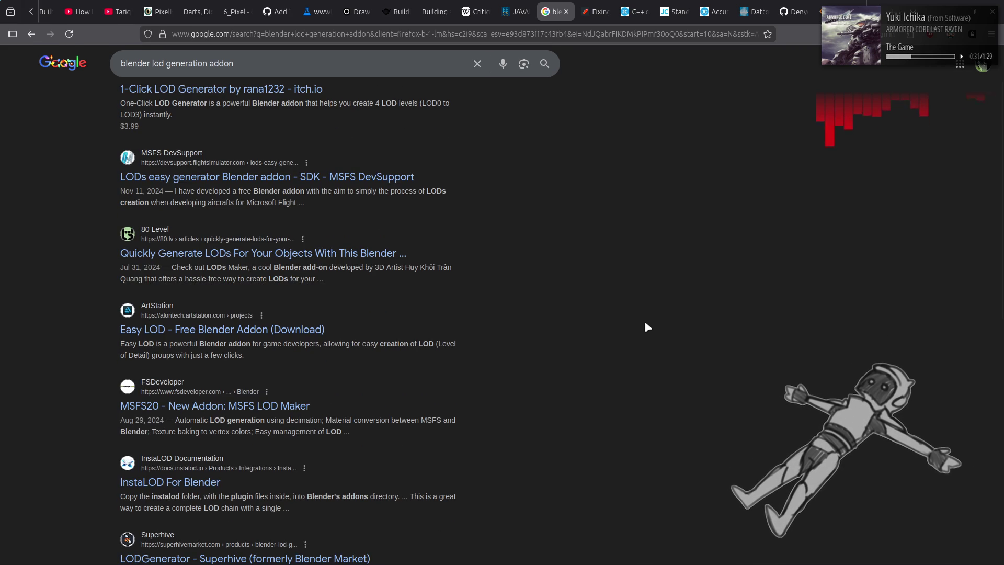
pyautogui.moveTo(423, 422); pyautogui.dragTo(451, 422)
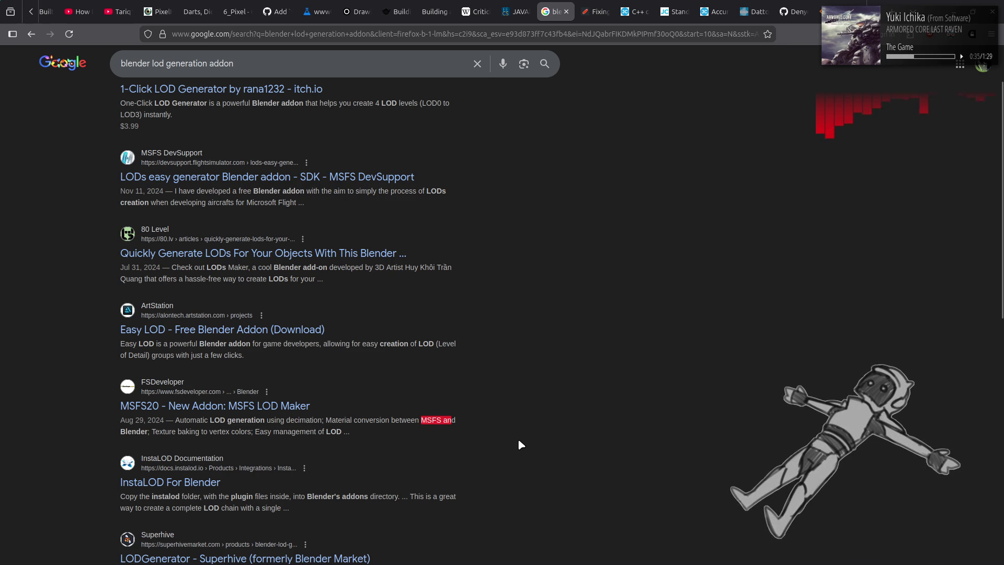
pyautogui.click(519, 442)
pyautogui.scroll(-4, 519, 442)
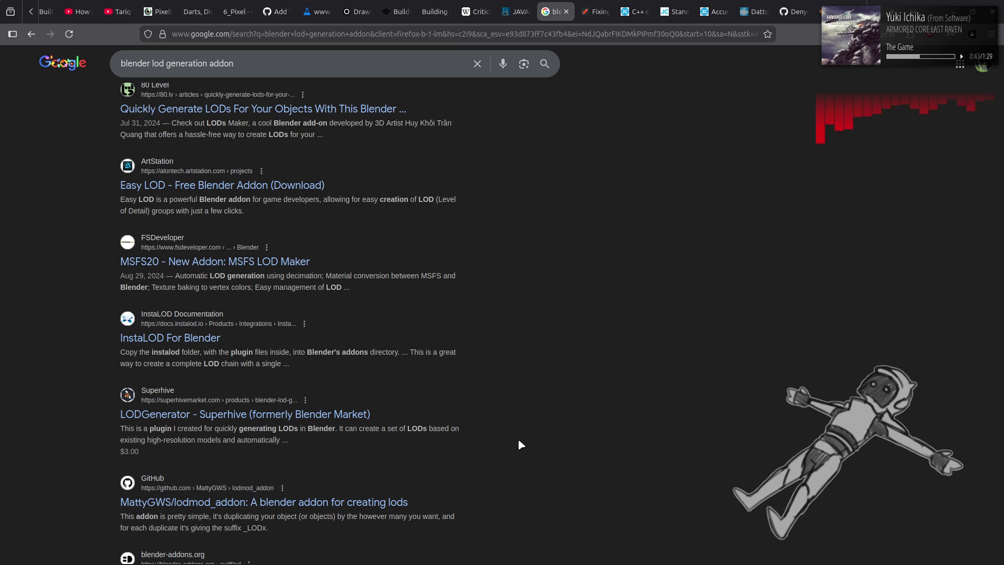
pyautogui.scroll(-4, 519, 443)
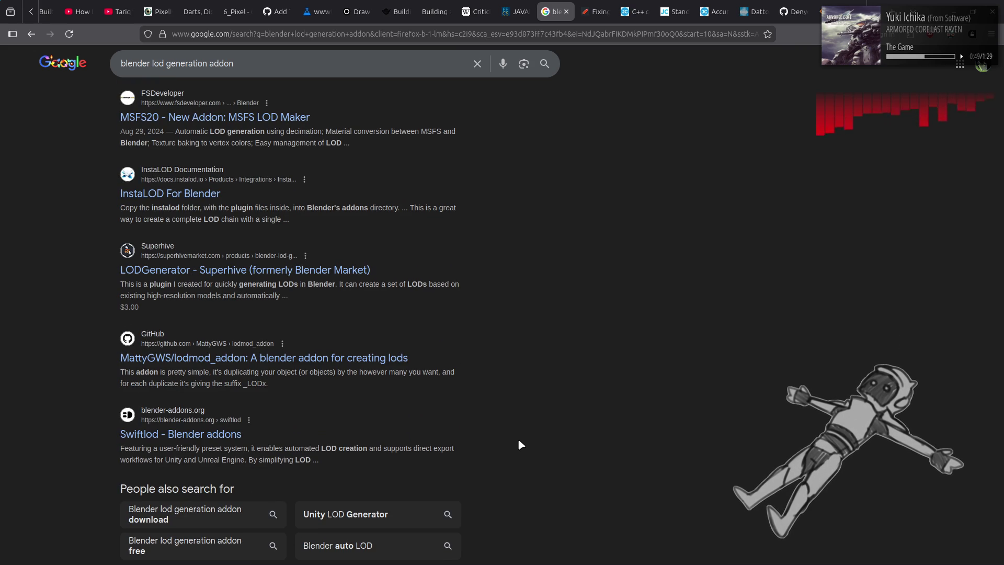
pyautogui.click(207, 439)
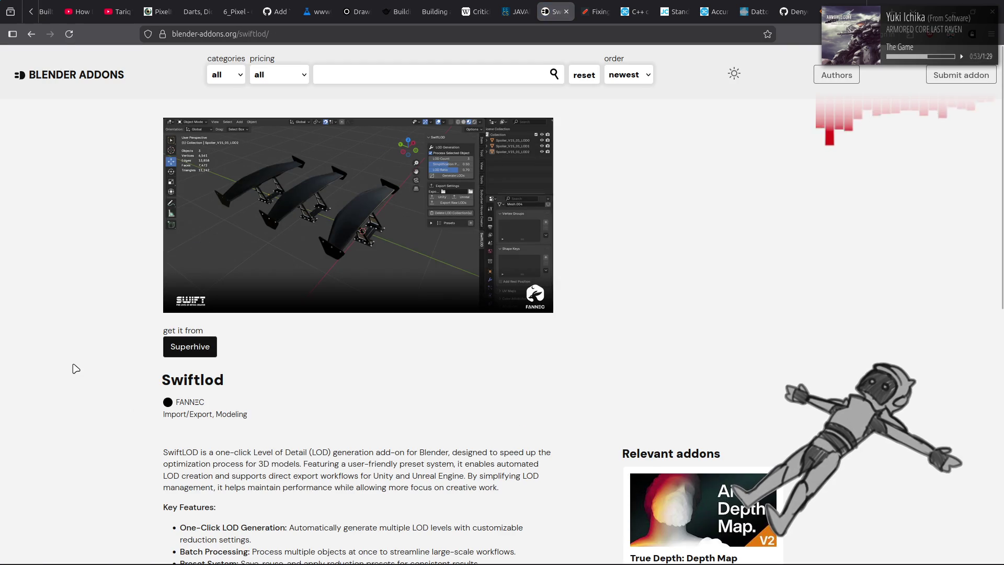
pyautogui.scroll(-5, 75, 369)
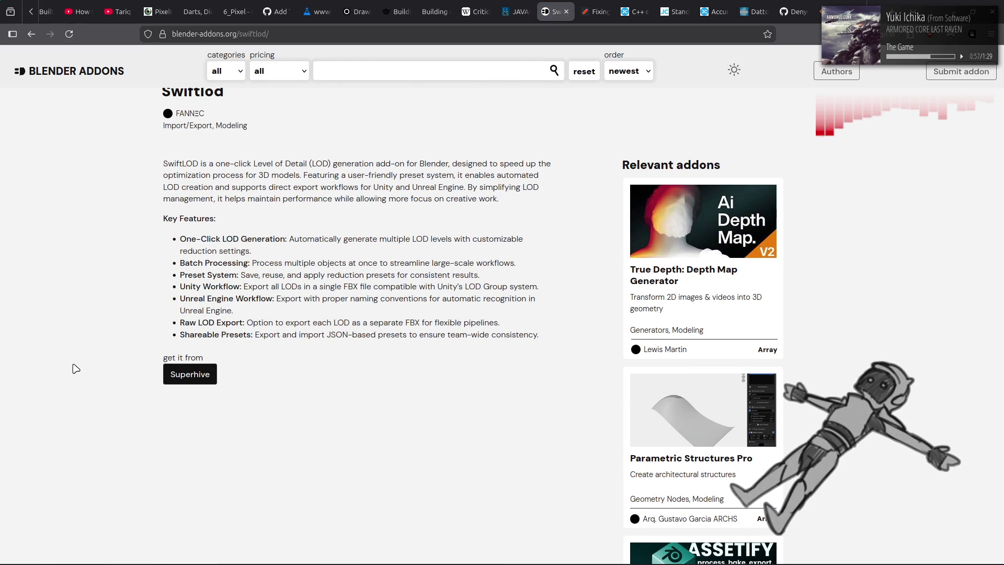
pyautogui.hotkey('alt', 'Left')
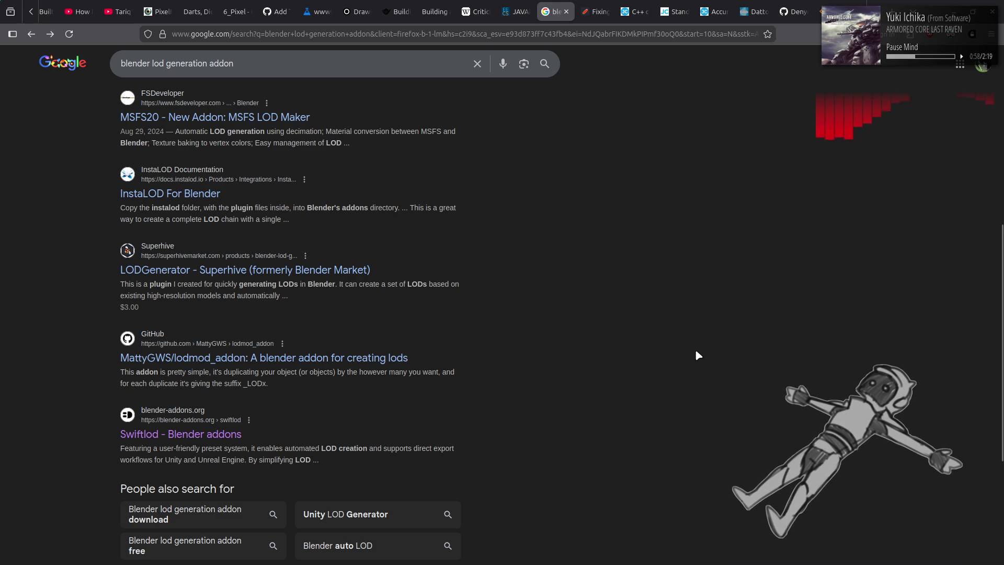
# Step: Open the FSDeveloper result 'MSFS20 - New Addon: MSFS LOD Maker'
pyautogui.scroll(7, 696, 352)
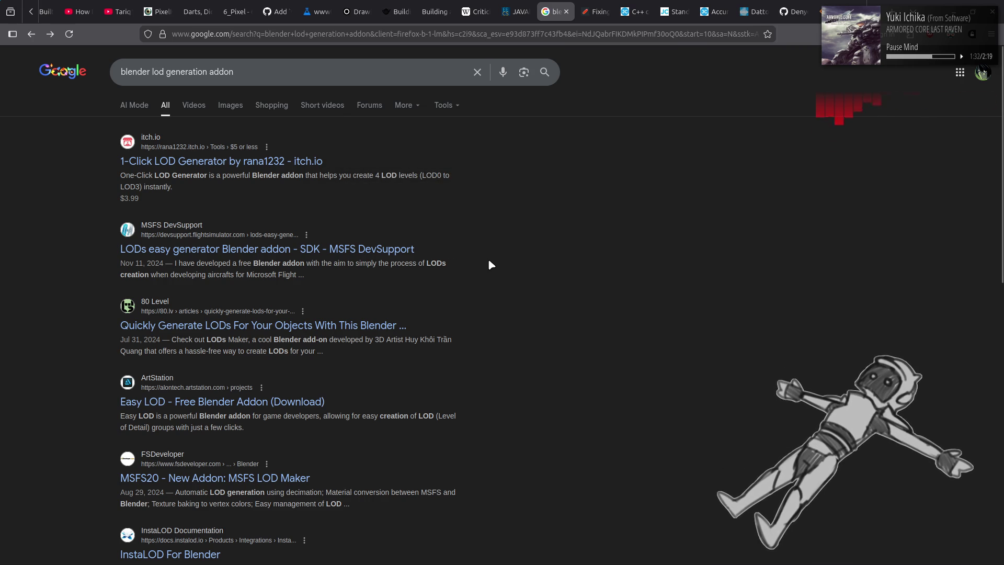
pyautogui.scroll(-3, 489, 262)
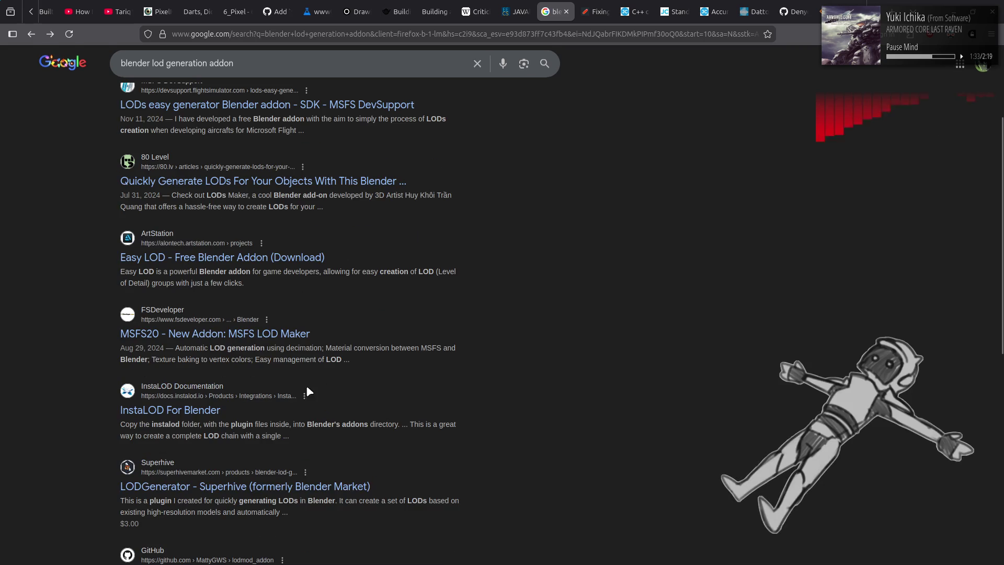
pyautogui.click(263, 344)
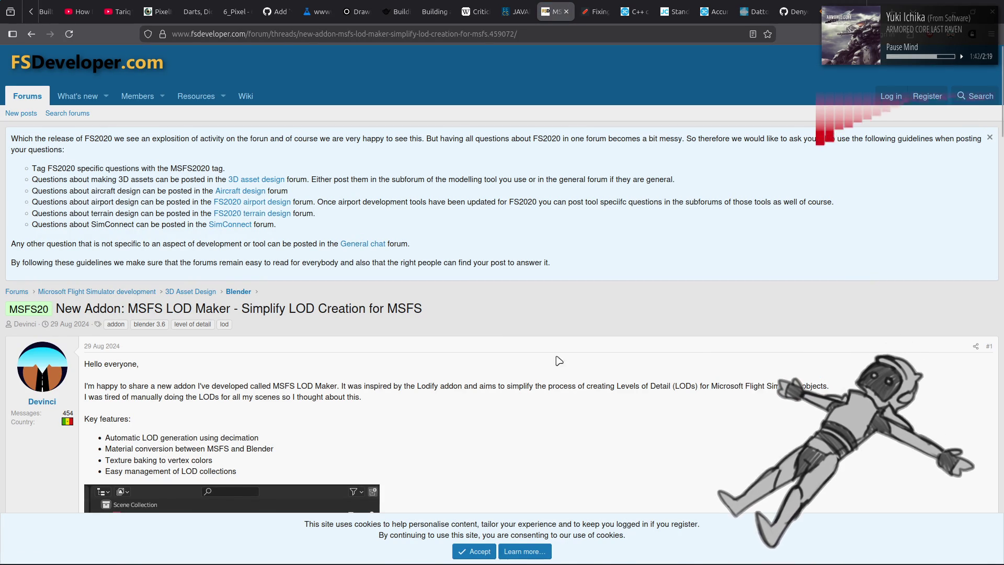
# Step: Go back from the MSFS LOD Maker thread to the LOD addon results and select the address bar
pyautogui.hotkey('alt', 'Left')
pyautogui.scroll(5, 475, 226)
pyautogui.click(334, 32)
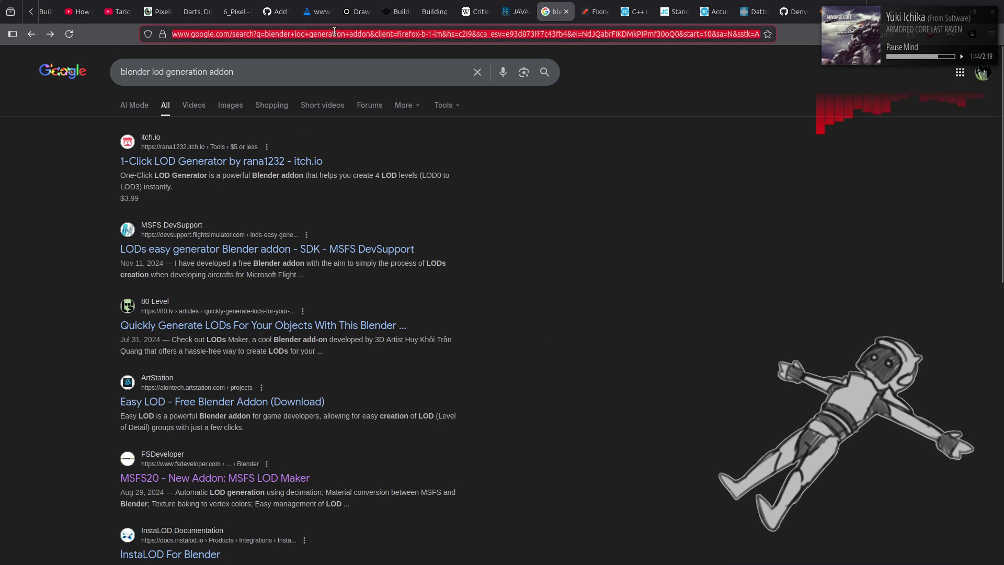
# Step: Search Google for 'blender alternate decimation algorithm' from the address bar
pyautogui.write('blender i')
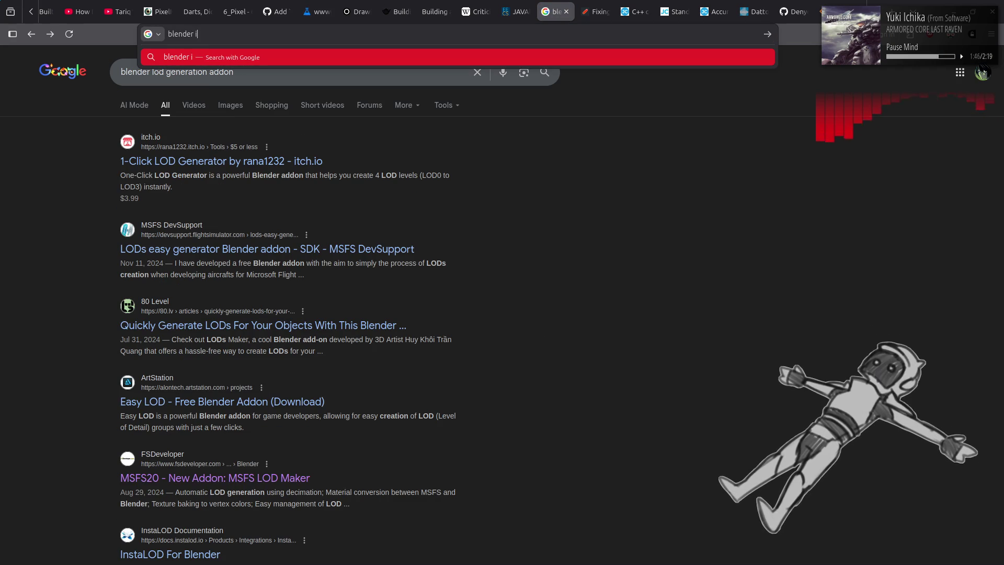
pyautogui.write('ns')
pyautogui.press('BackSpace')
pyautogui.press('BackSpace')
pyautogui.press('BackSpace')
pyautogui.write('alternate decimation algorithm')
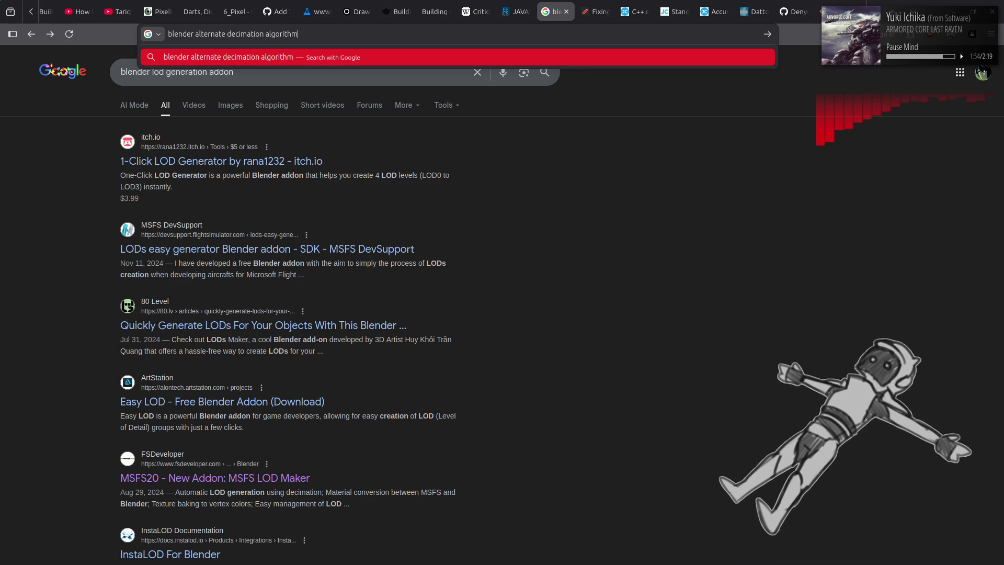
pyautogui.press('Return')
pyautogui.scroll(-4, 554, 277)
pyautogui.scroll(-6, 581, 286)
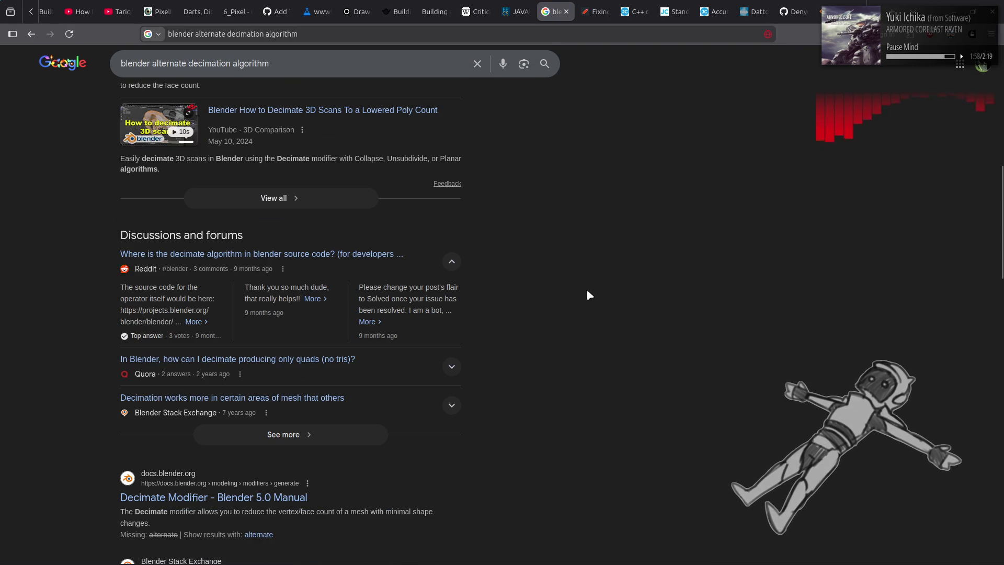
pyautogui.scroll(-7, 588, 291)
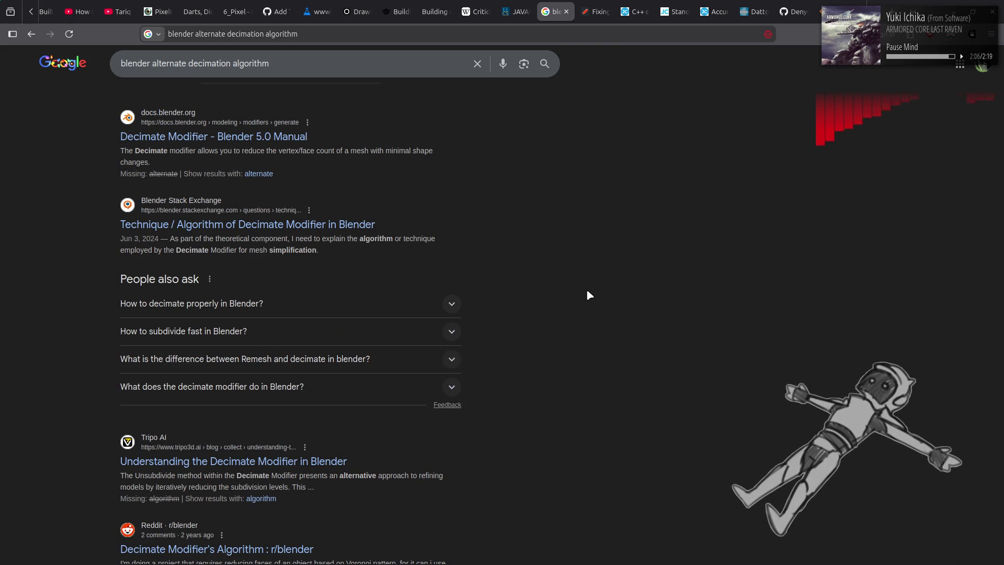
pyautogui.click(314, 224)
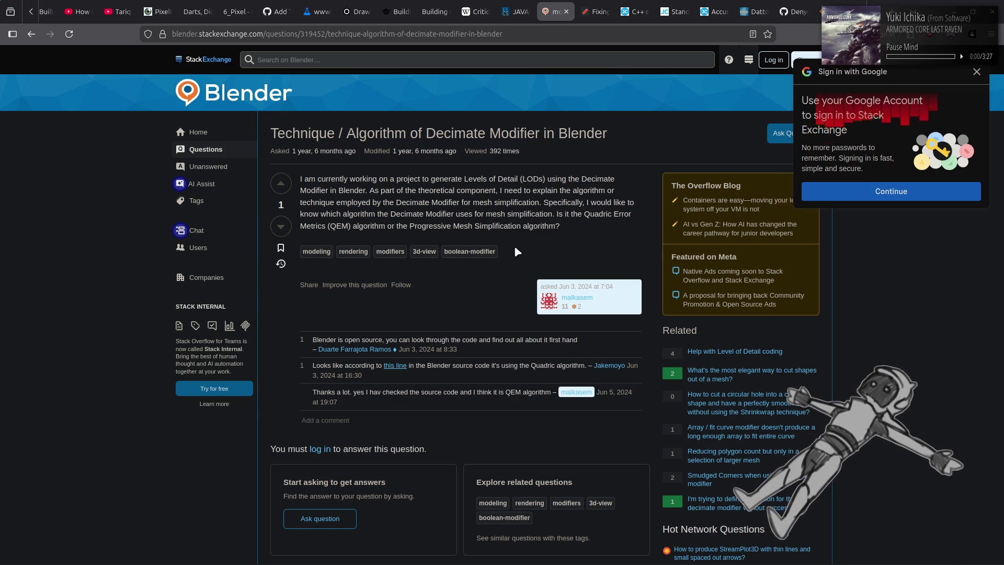
# Step: Read the Stack Exchange question about the Decimate modifier's algorithm, then return to Google
pyautogui.moveTo(495, 191)
pyautogui.mouseDown()
pyautogui.moveTo(641, 196)
pyautogui.moveTo(344, 199)
pyautogui.moveTo(525, 202)
pyautogui.mouseUp()
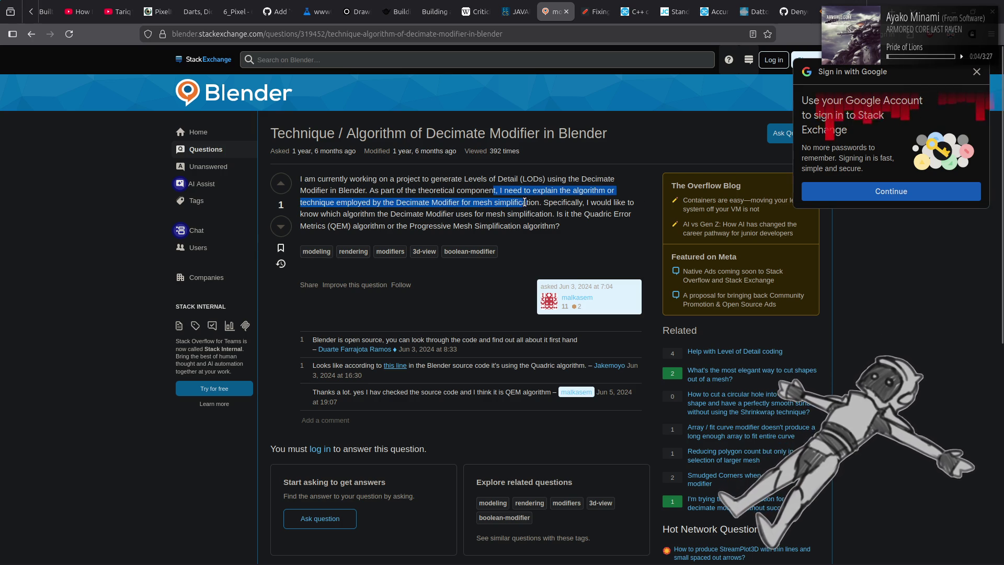
pyautogui.click(361, 183)
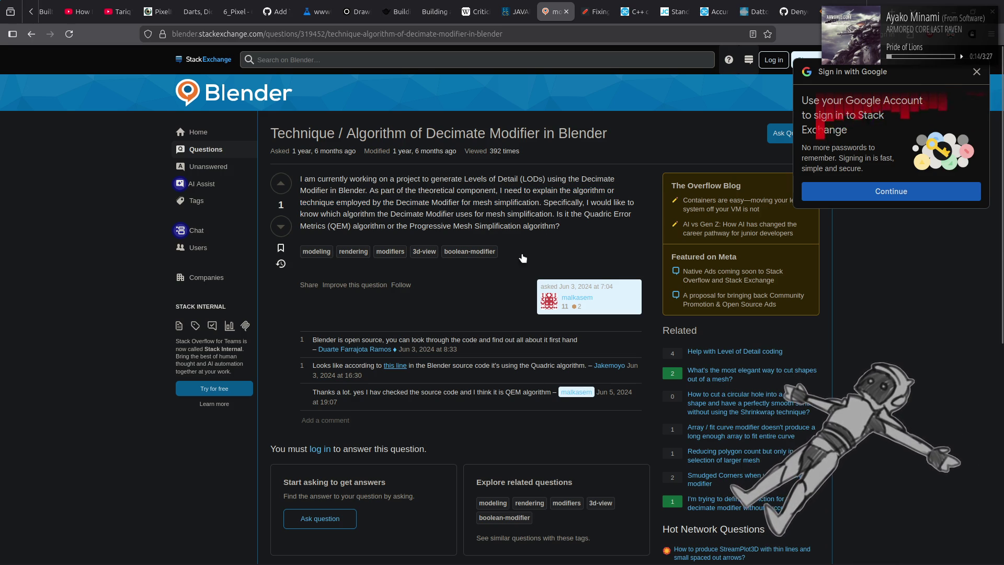
pyautogui.hotkey('alt', 'Left')
# Step: Go to results page 2 and open Superhive's '4 Procedural New Decimate Methods' listing
pyautogui.scroll(-3, 561, 284)
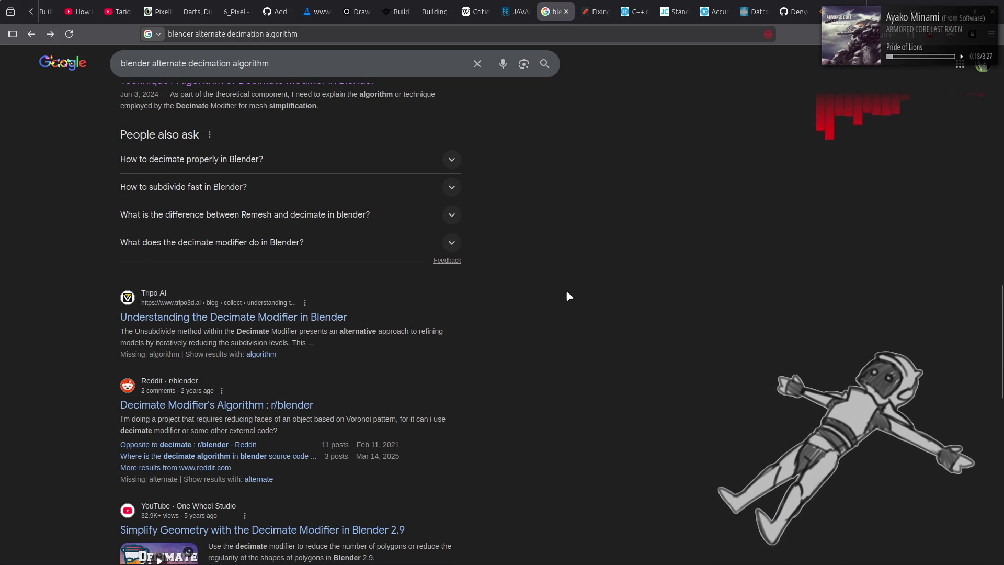
pyautogui.scroll(-3, 568, 295)
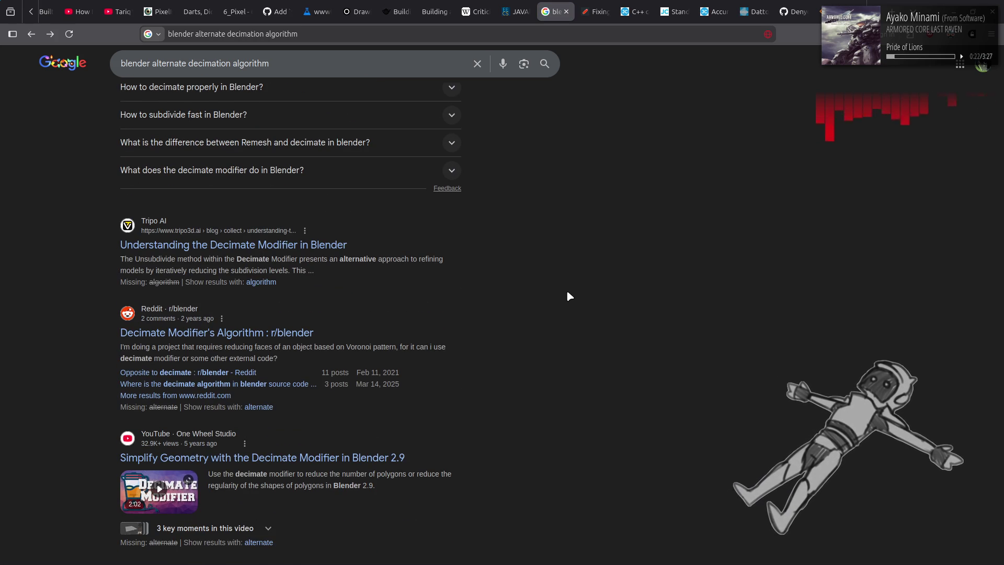
pyautogui.scroll(-5, 552, 351)
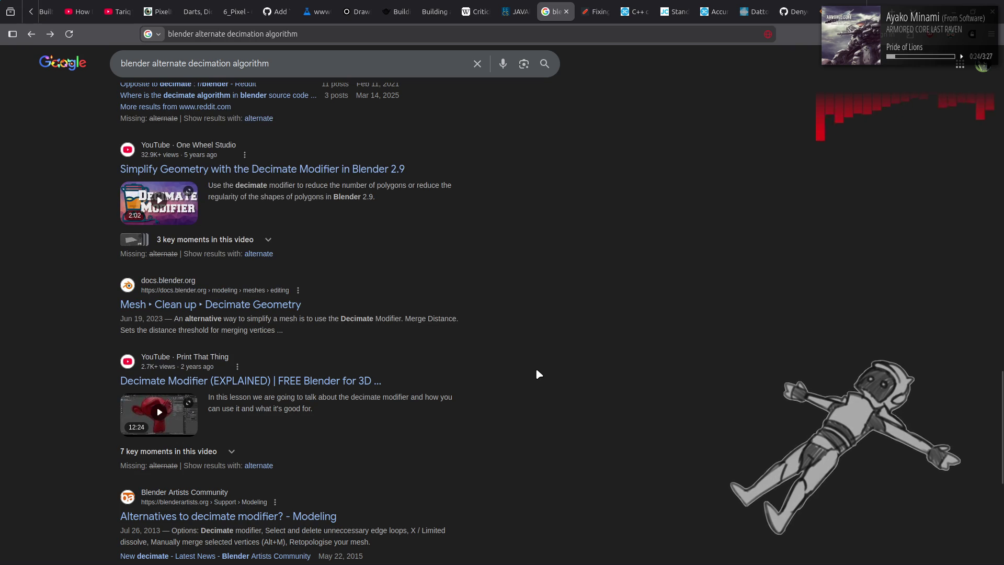
pyautogui.scroll(-4, 538, 375)
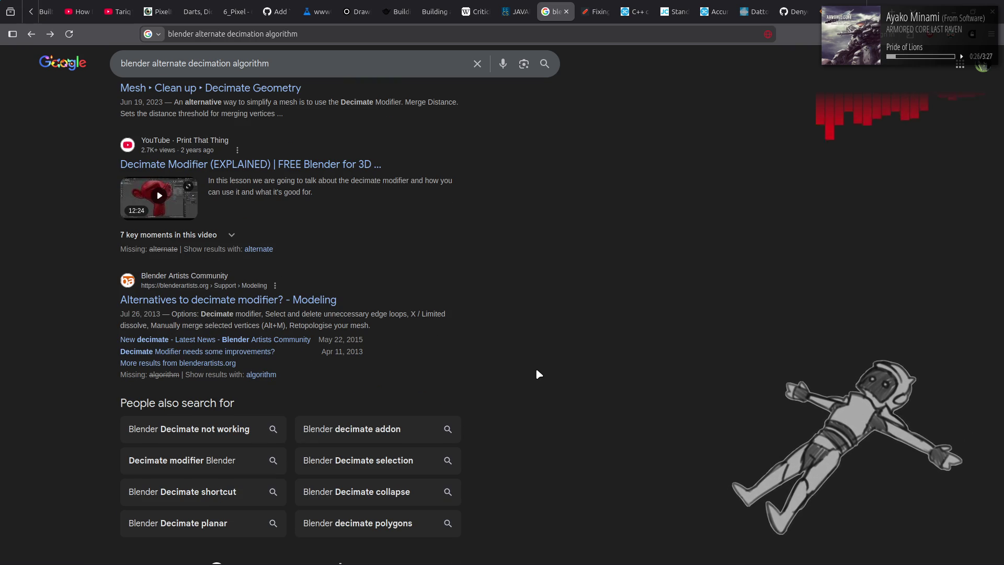
pyautogui.scroll(-3, 538, 374)
pyautogui.click(366, 464)
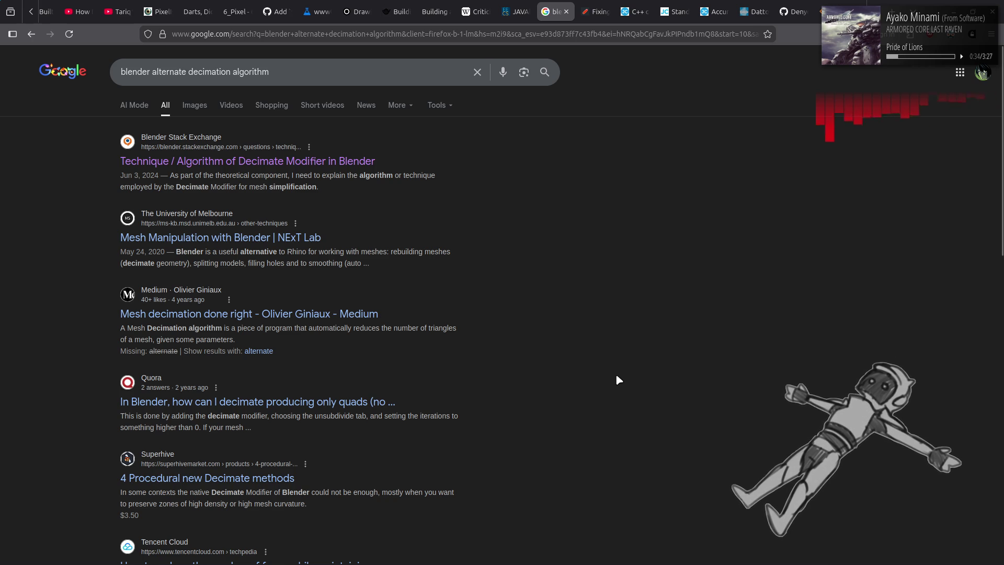
pyautogui.scroll(-5, 615, 375)
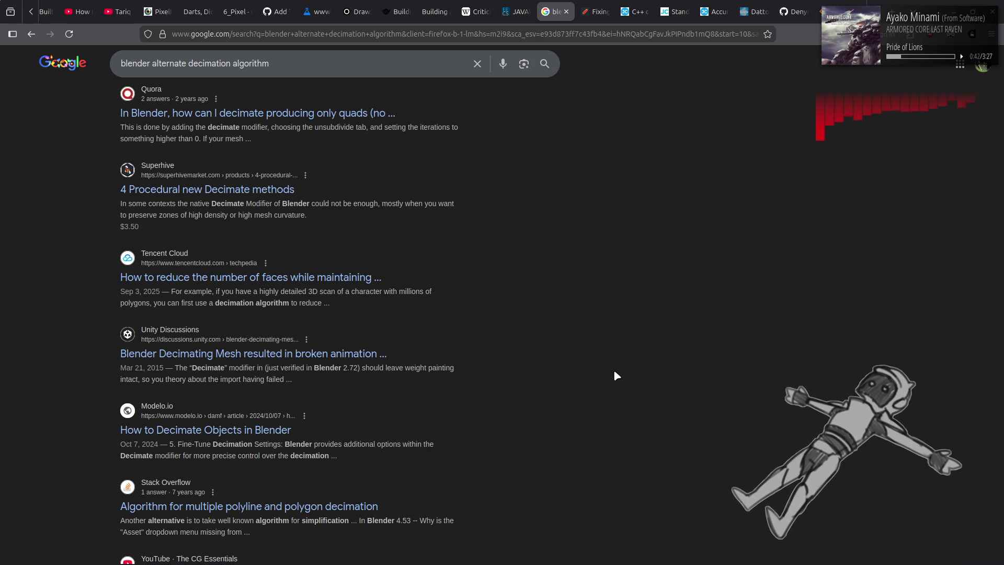
pyautogui.click(212, 194)
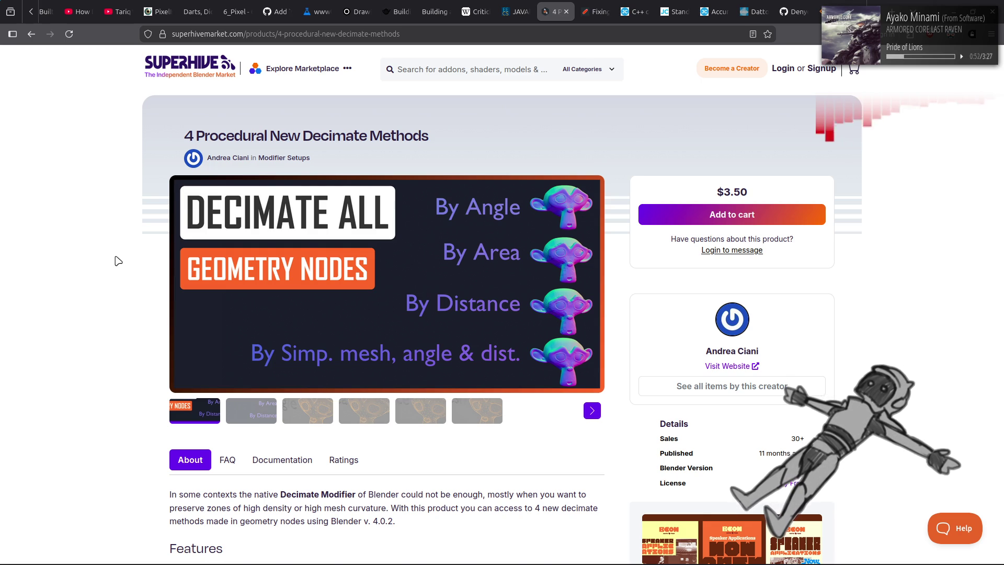
pyautogui.scroll(-3, 118, 261)
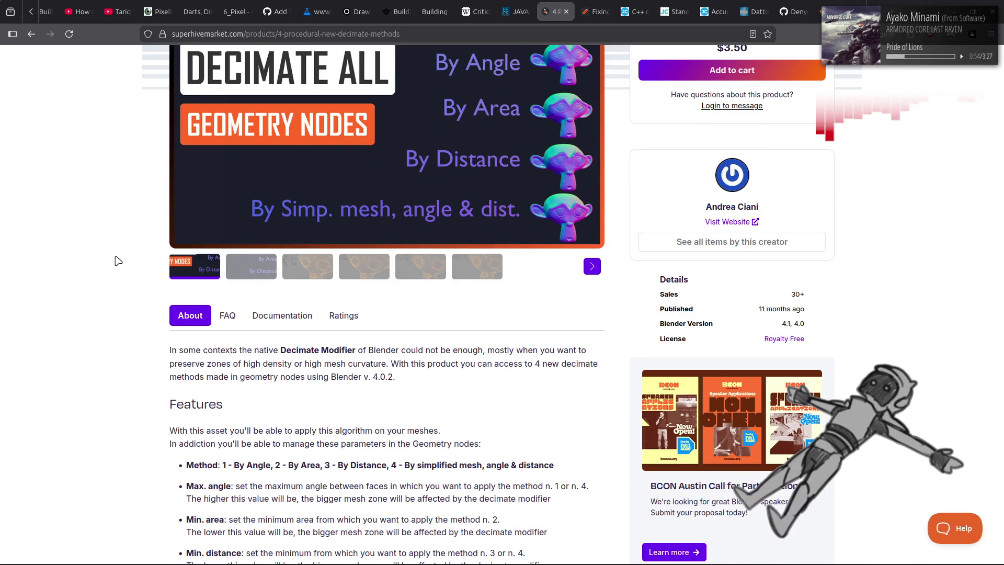
pyautogui.scroll(2, 118, 261)
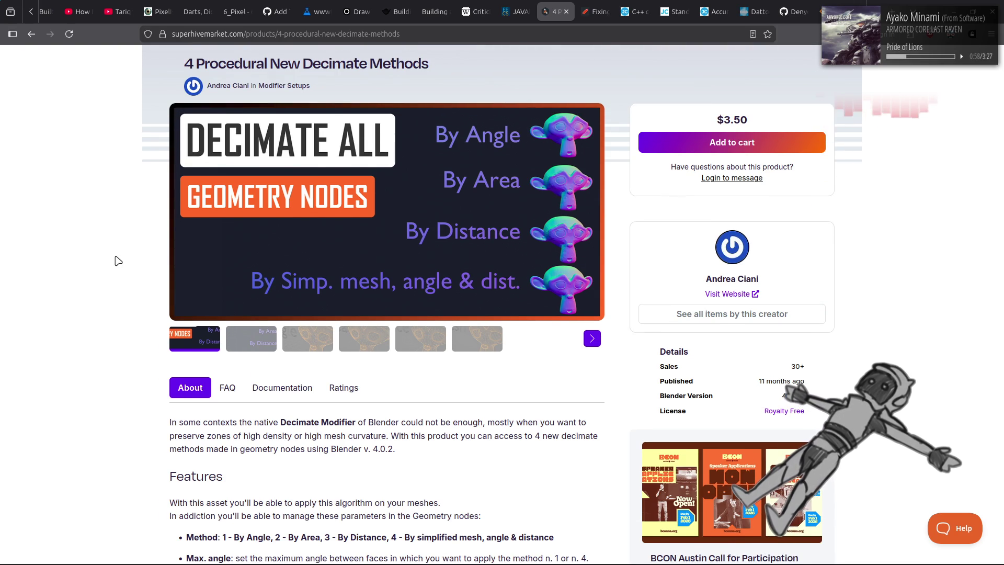
pyautogui.scroll(-4, 119, 261)
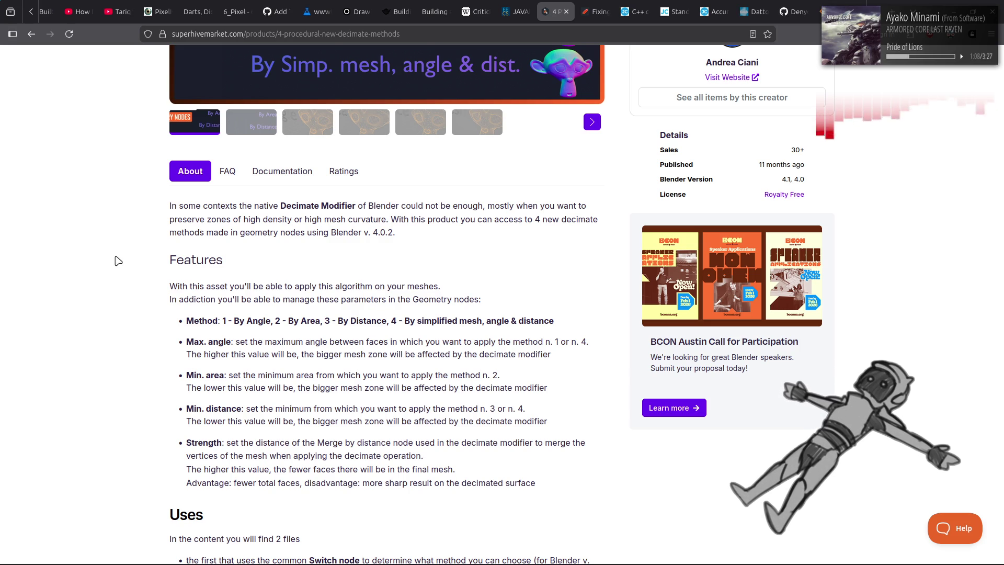
pyautogui.scroll(-5, 118, 261)
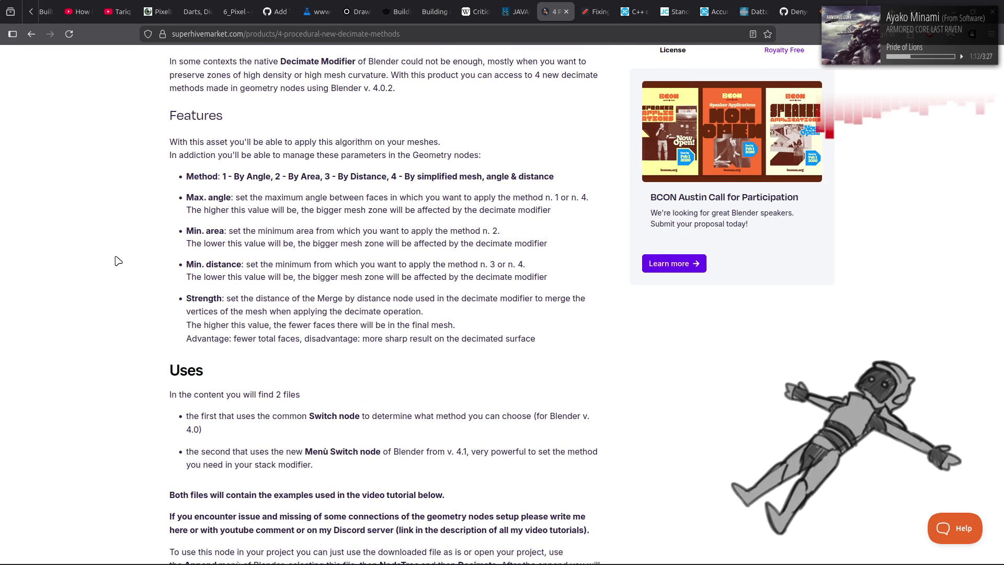
pyautogui.scroll(-5, 118, 261)
pyautogui.scroll(-10, 118, 261)
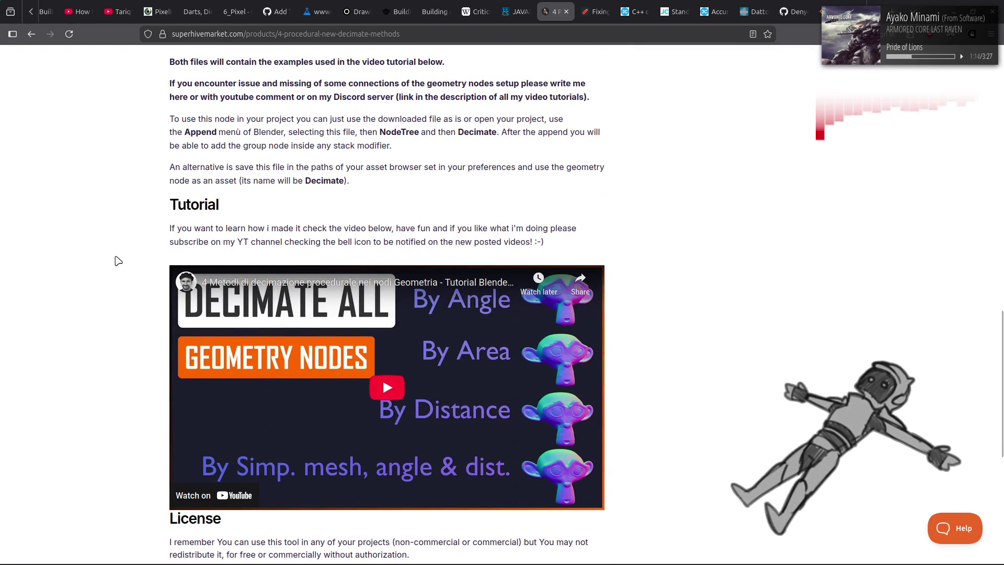
pyautogui.scroll(-7, 118, 261)
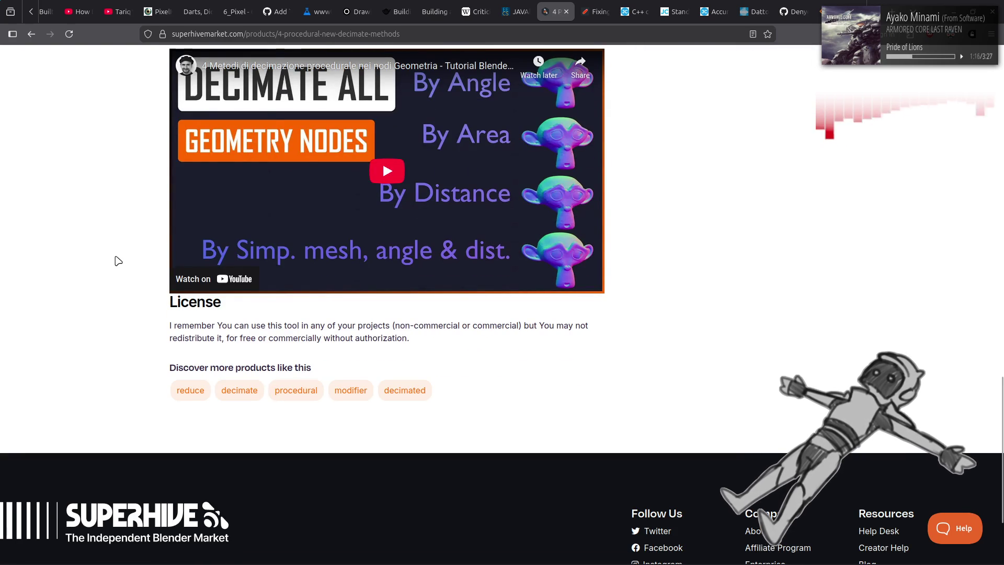
pyautogui.scroll(5, 119, 261)
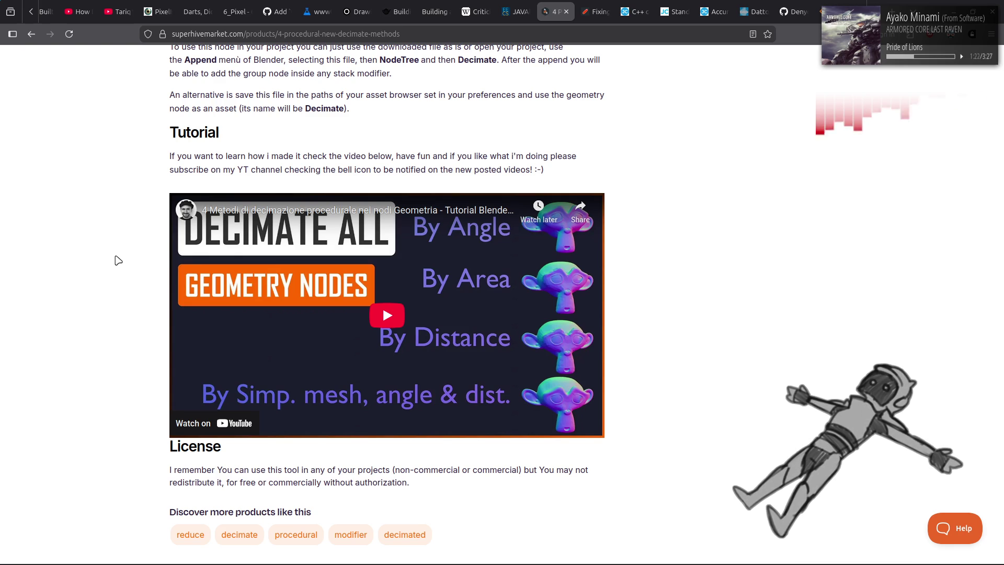
pyautogui.scroll(10, 118, 261)
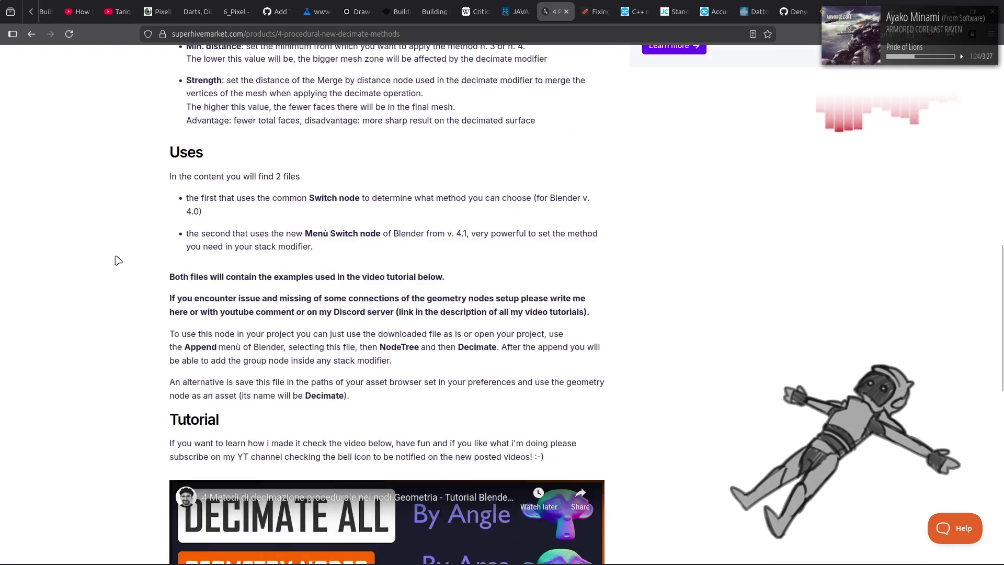
pyautogui.scroll(5, 118, 260)
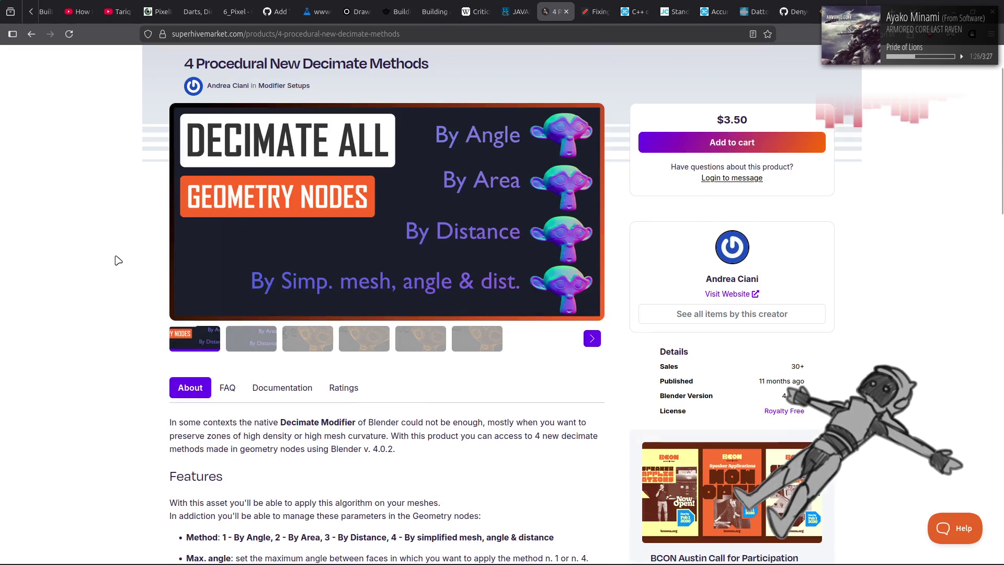
# Step: Step through the Angle, Area/Distance and simplified-mesh wireframe previews, then scroll to the features
pyautogui.click(268, 341)
pyautogui.click(314, 343)
pyautogui.click(355, 346)
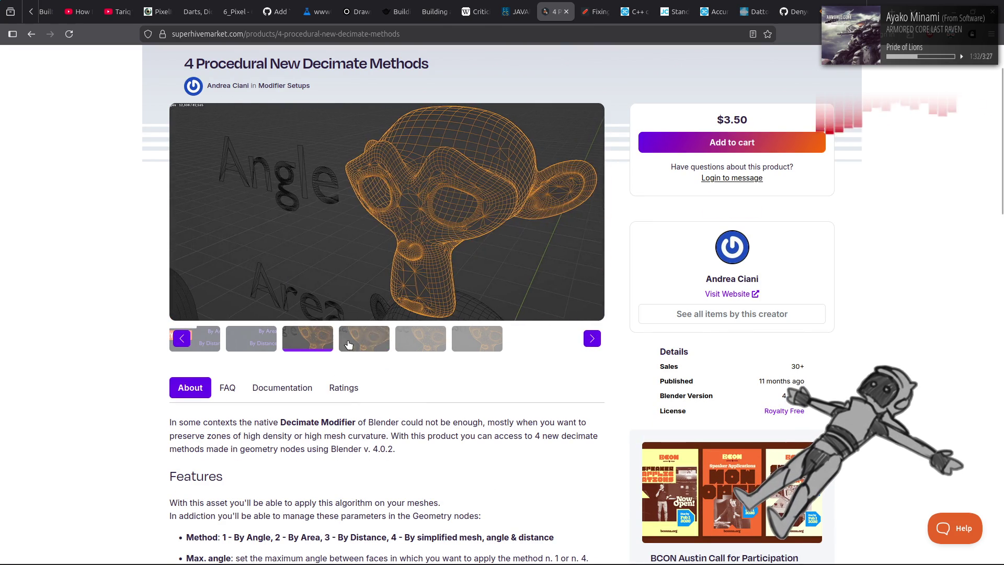
pyautogui.click(417, 343)
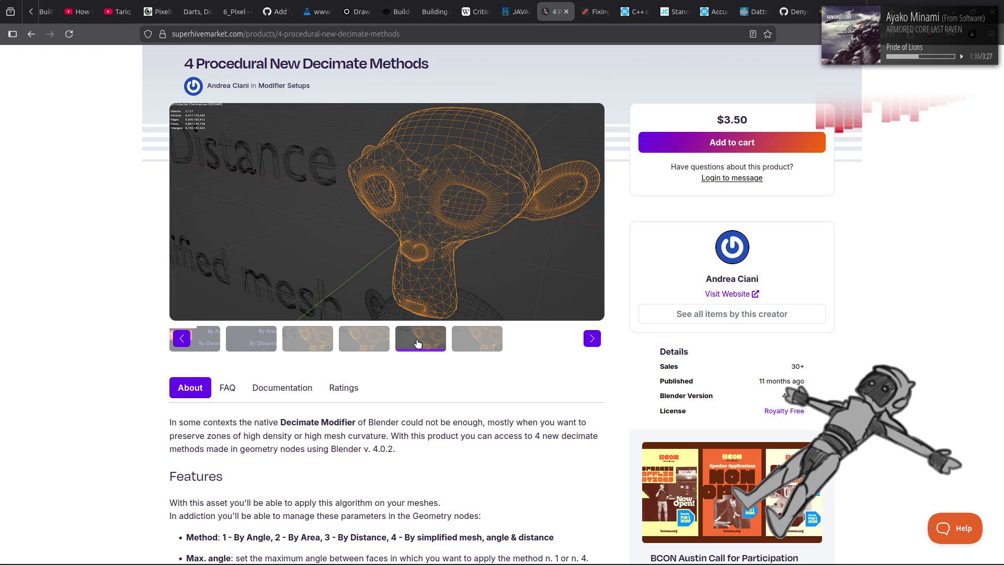
pyautogui.click(374, 346)
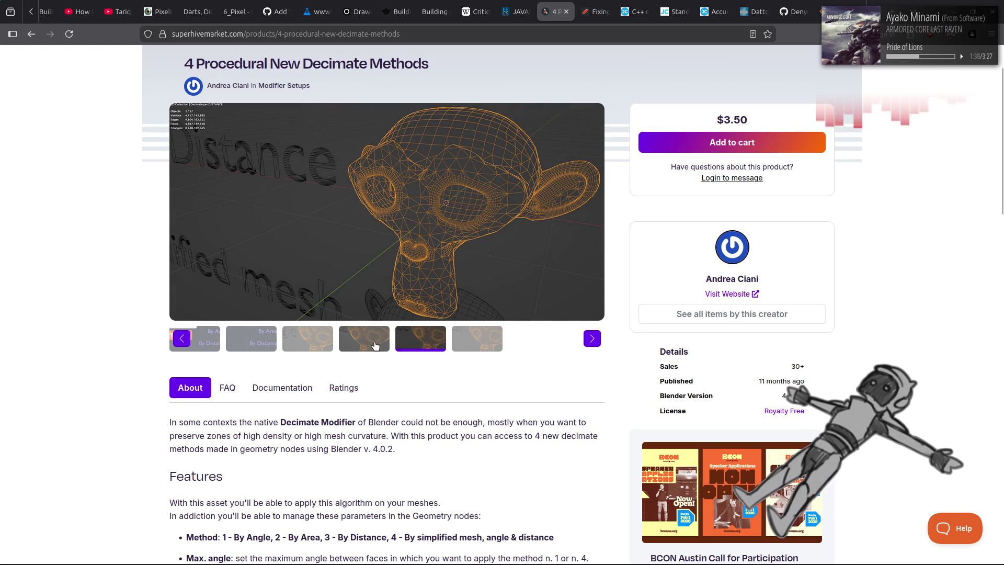
pyautogui.click(483, 343)
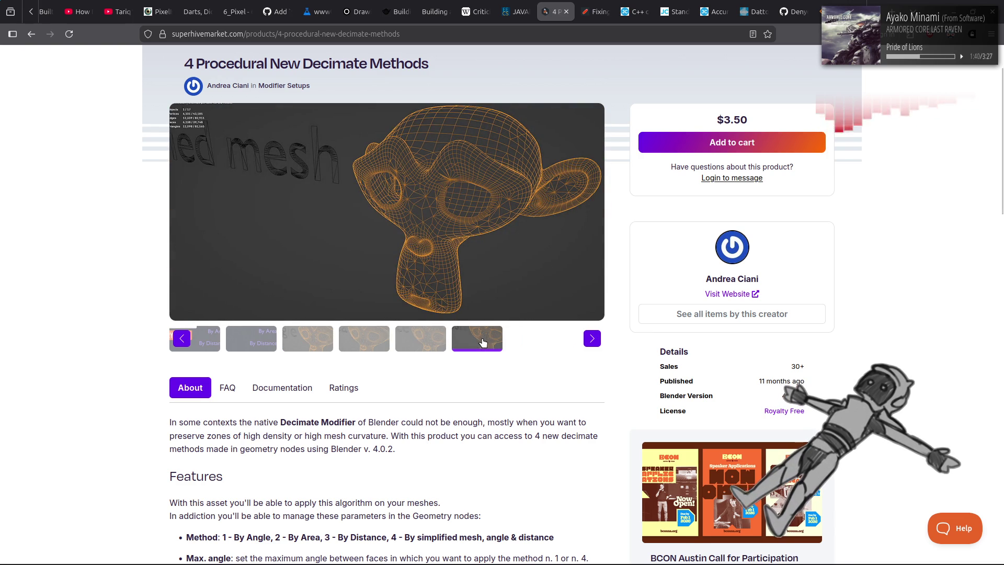
pyautogui.scroll(-5, 103, 296)
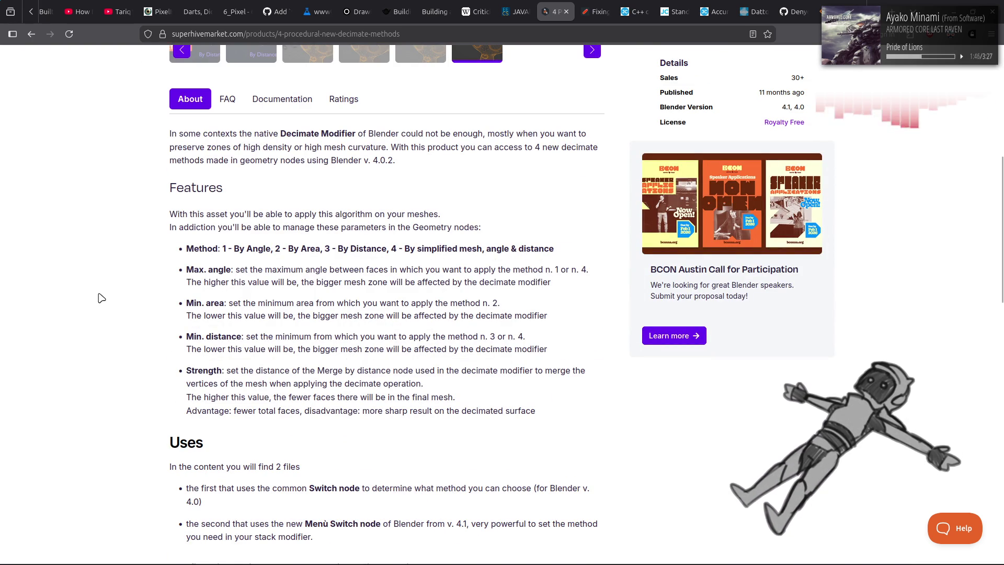
# Step: Return to the decimation algorithm results and load the next results page
pyautogui.hotkey('alt', 'Left')
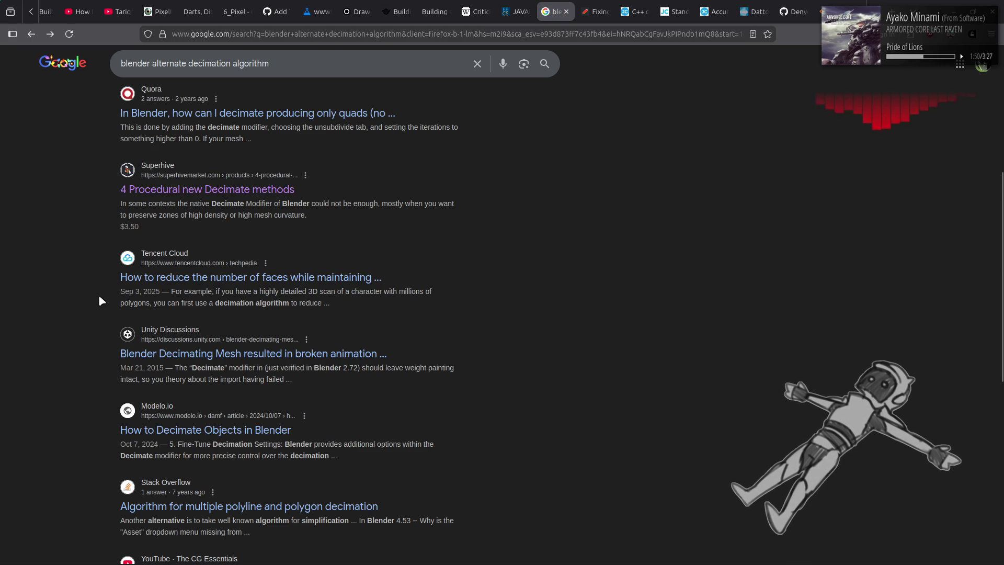
pyautogui.scroll(-4, 99, 297)
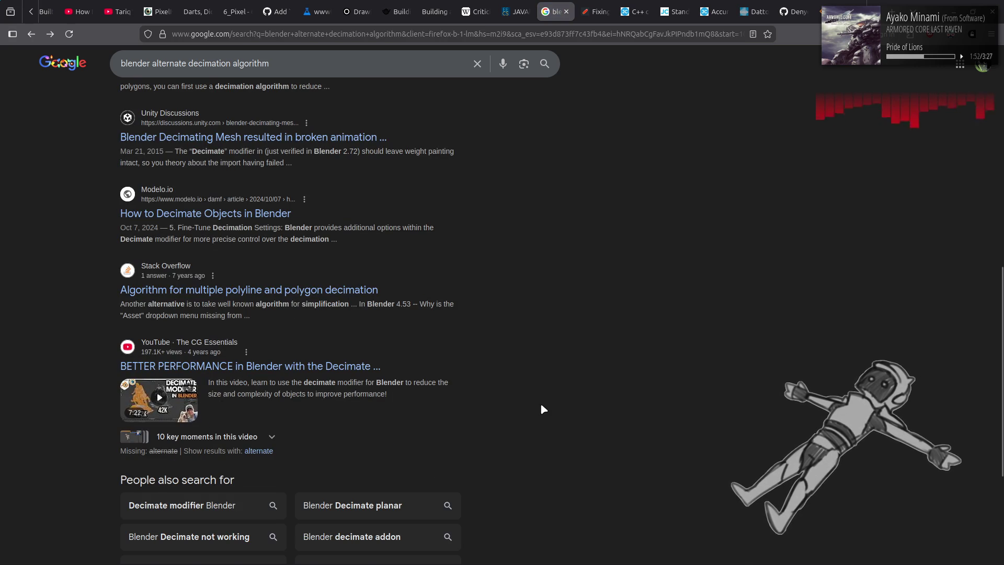
pyautogui.scroll(-4, 541, 403)
pyautogui.click(381, 450)
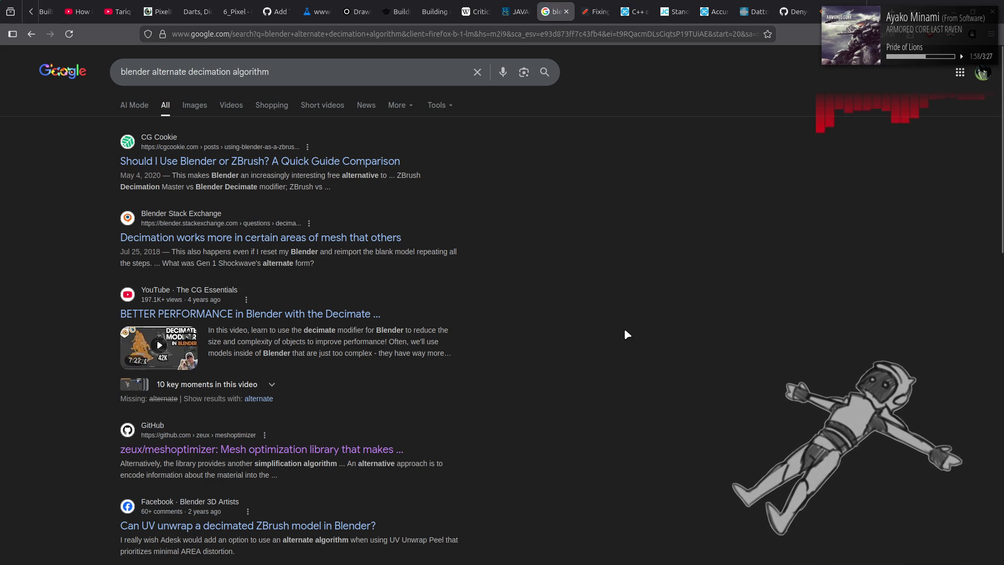
# Step: Jump to results page 4 and scan its listings, including the godot-proposals issue and Mutamesh
pyautogui.scroll(-5, 625, 332)
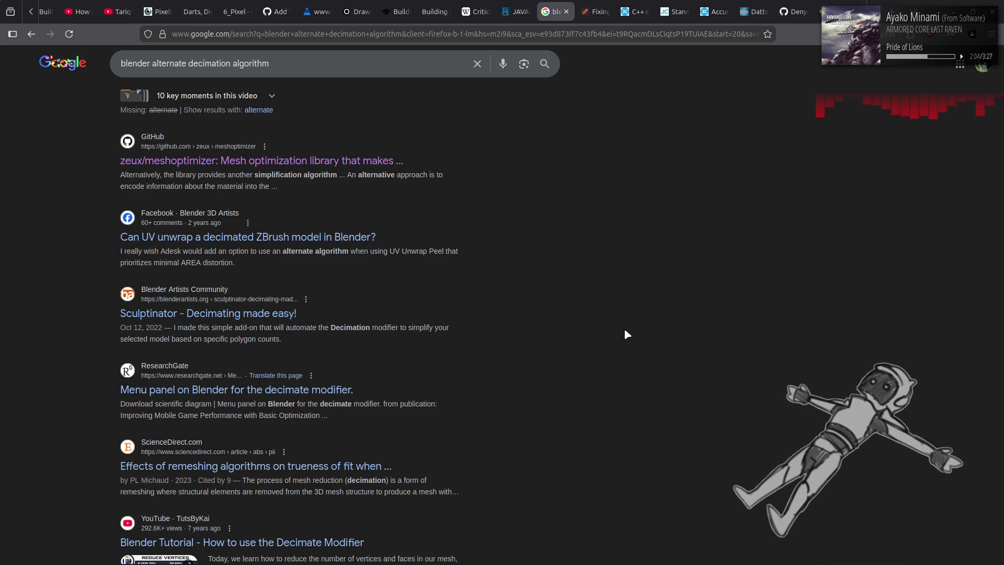
pyautogui.scroll(-3, 625, 330)
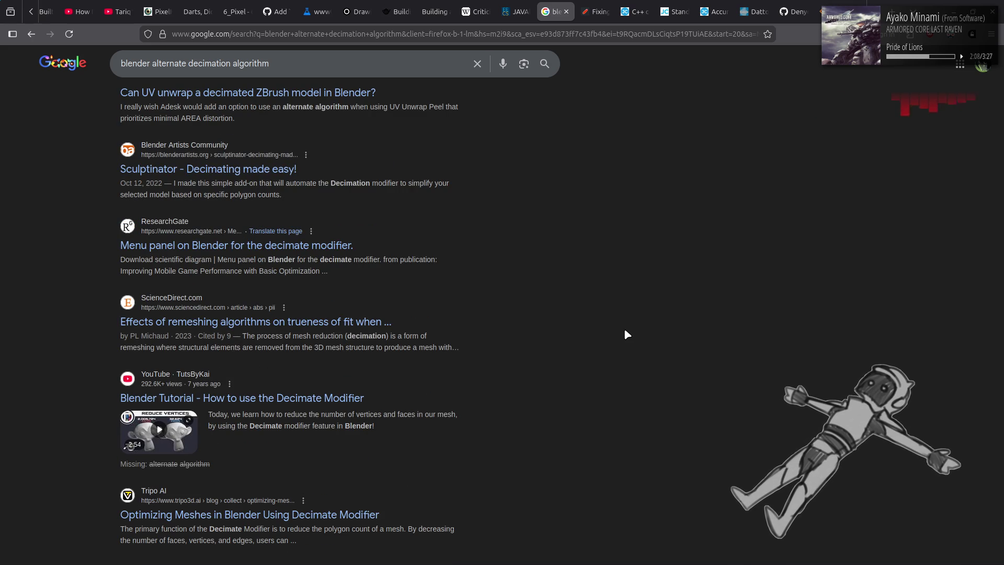
pyautogui.scroll(-5, 627, 334)
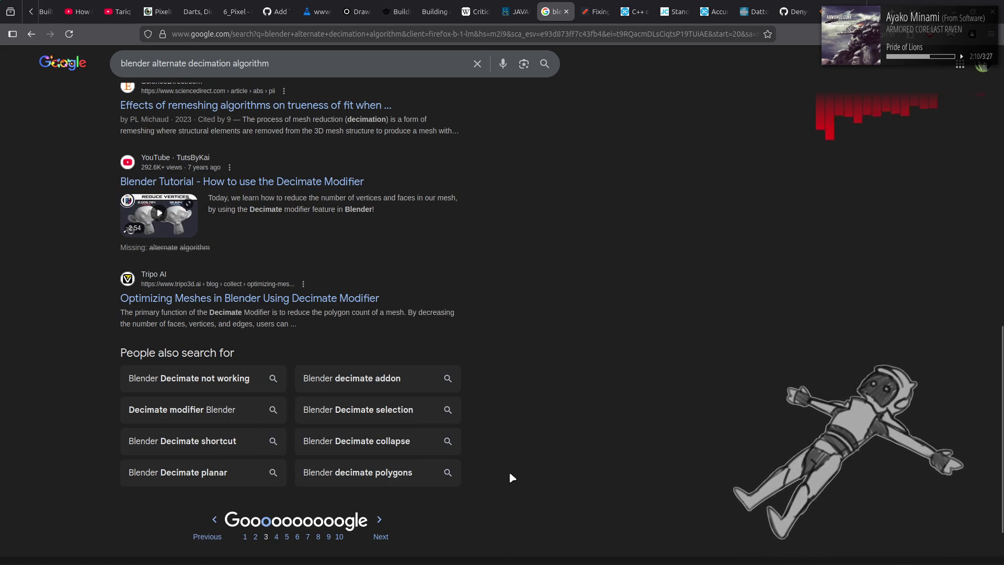
pyautogui.click(380, 537)
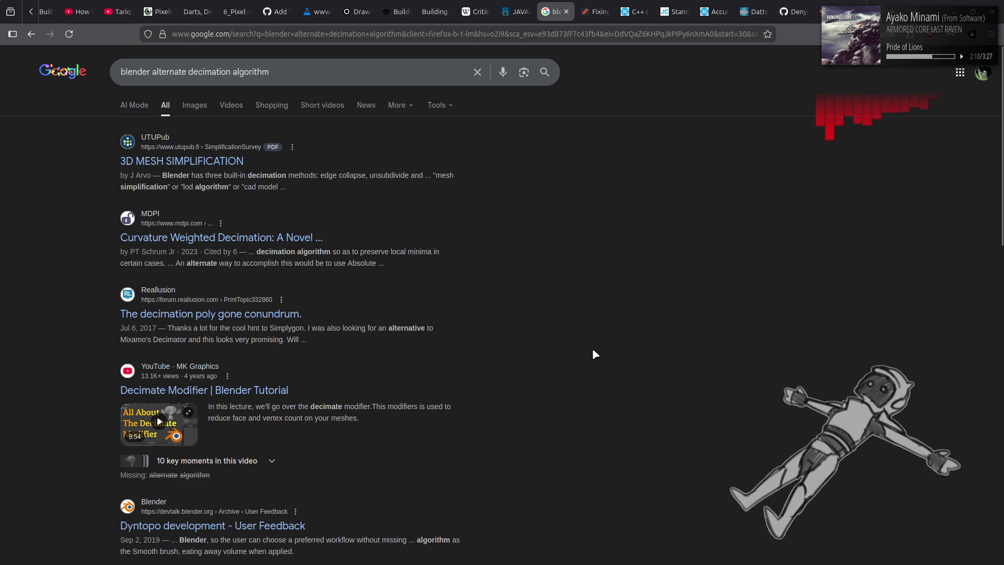
pyautogui.scroll(-2, 593, 351)
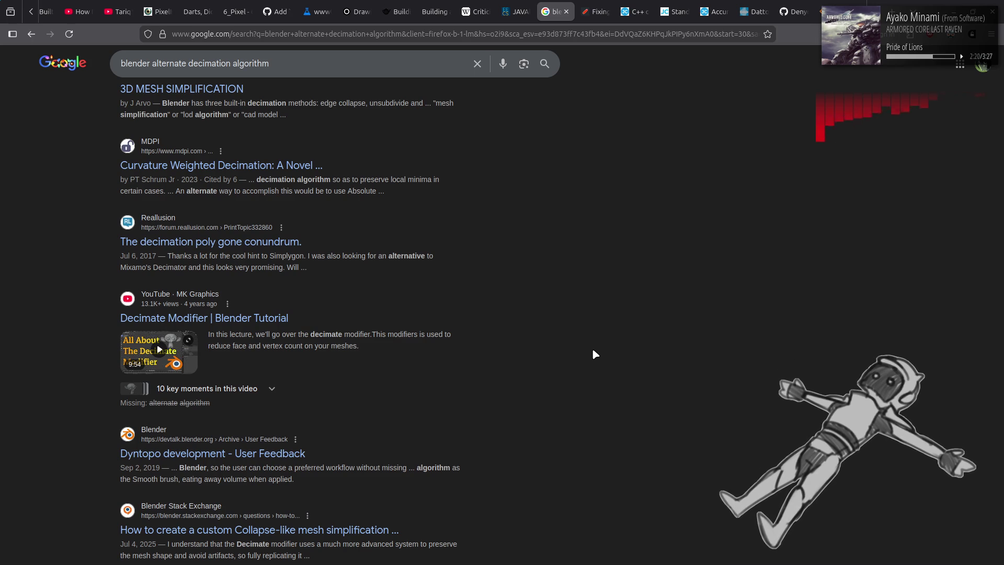
pyautogui.scroll(-5, 593, 351)
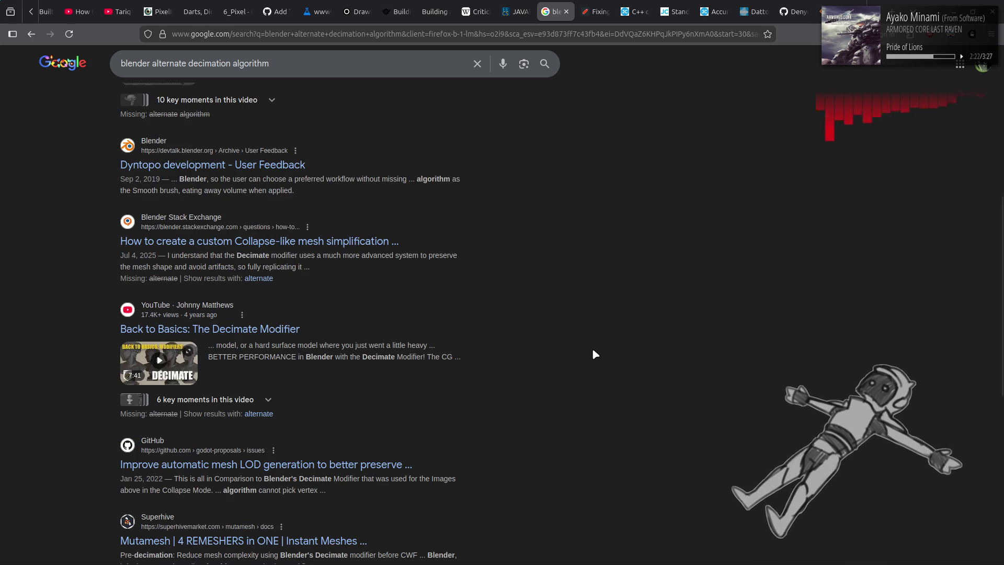
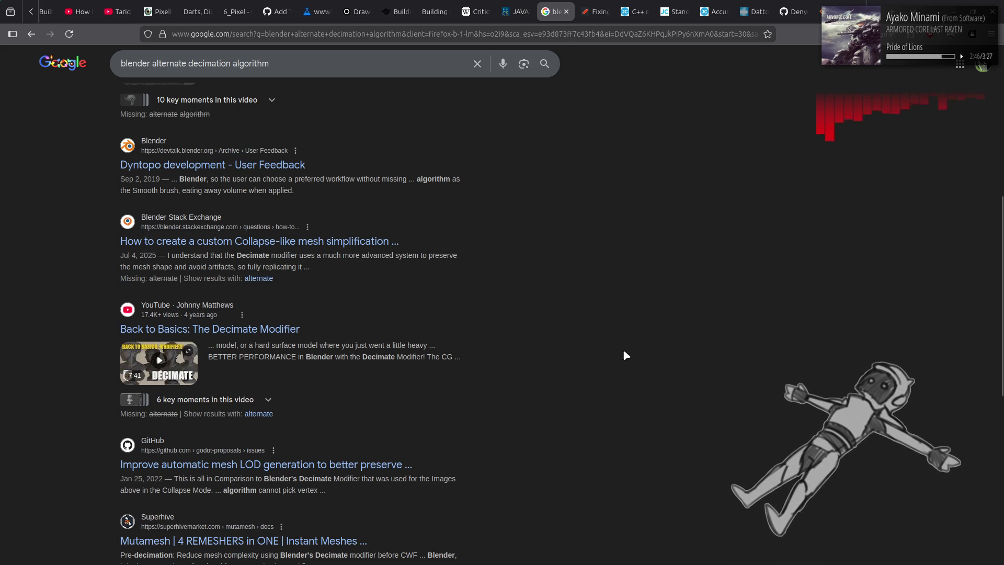
# Step: Open the MDPI 'Curvature Weighted Decimation' paper from the search results in a background tab
pyautogui.scroll(-4, 629, 344)
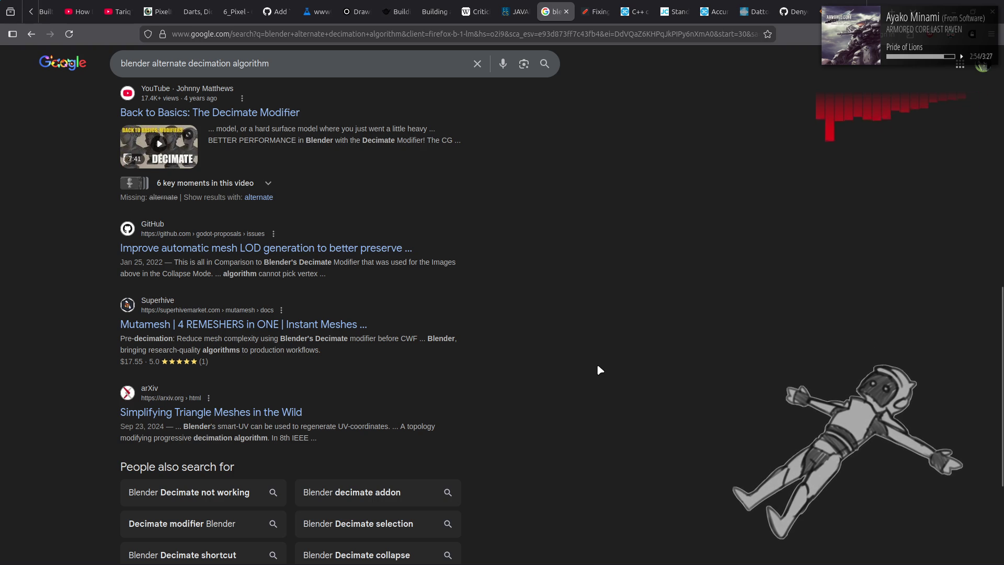
pyautogui.scroll(5, 598, 366)
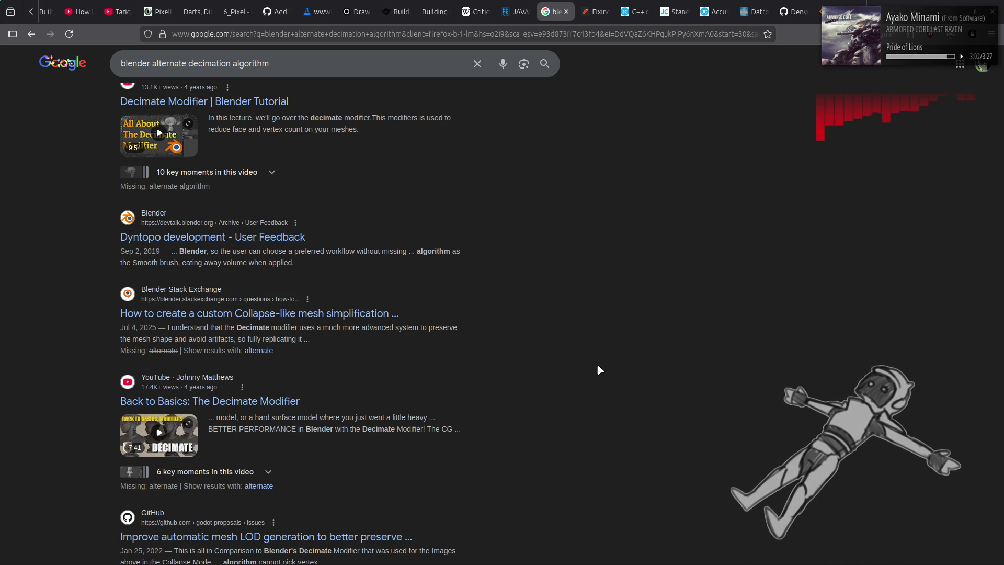
pyautogui.scroll(4, 600, 370)
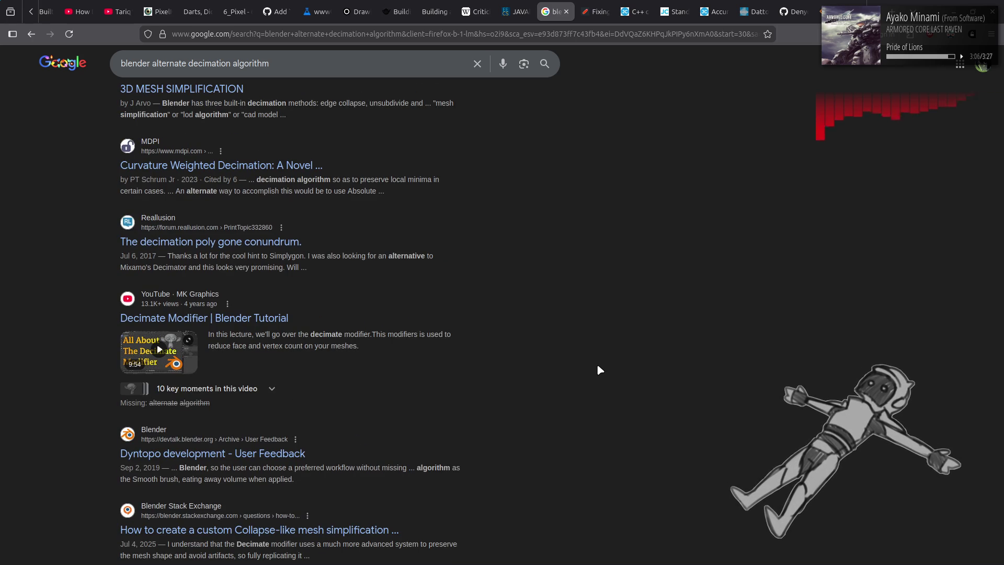
pyautogui.scroll(2, 600, 370)
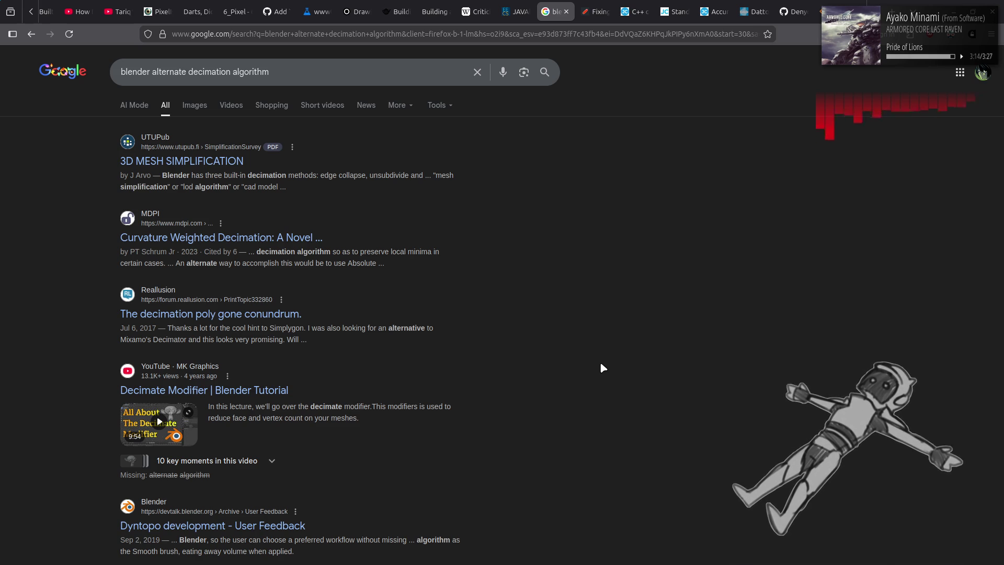
pyautogui.moveTo(253, 328); pyautogui.dragTo(317, 328)
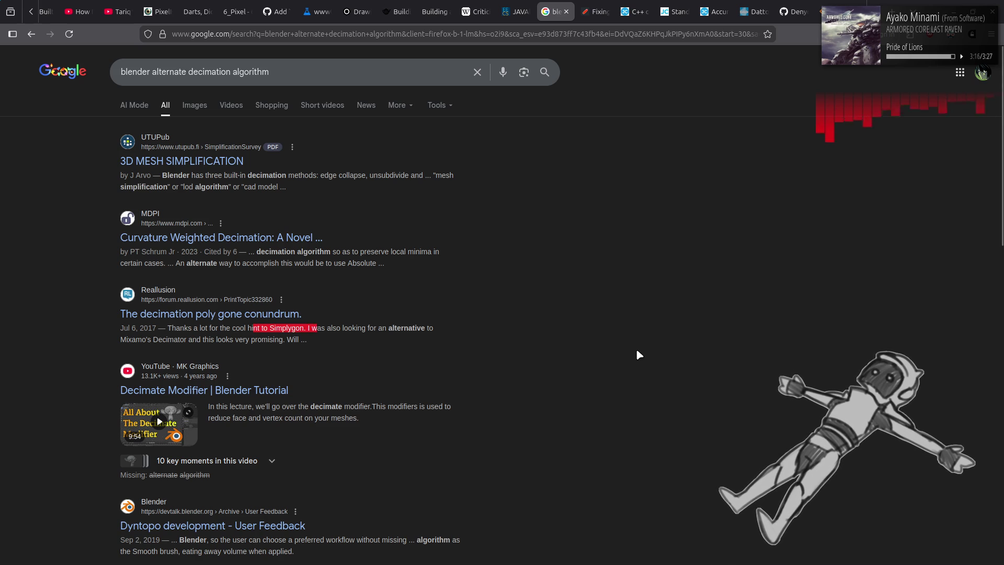
pyautogui.click(639, 355)
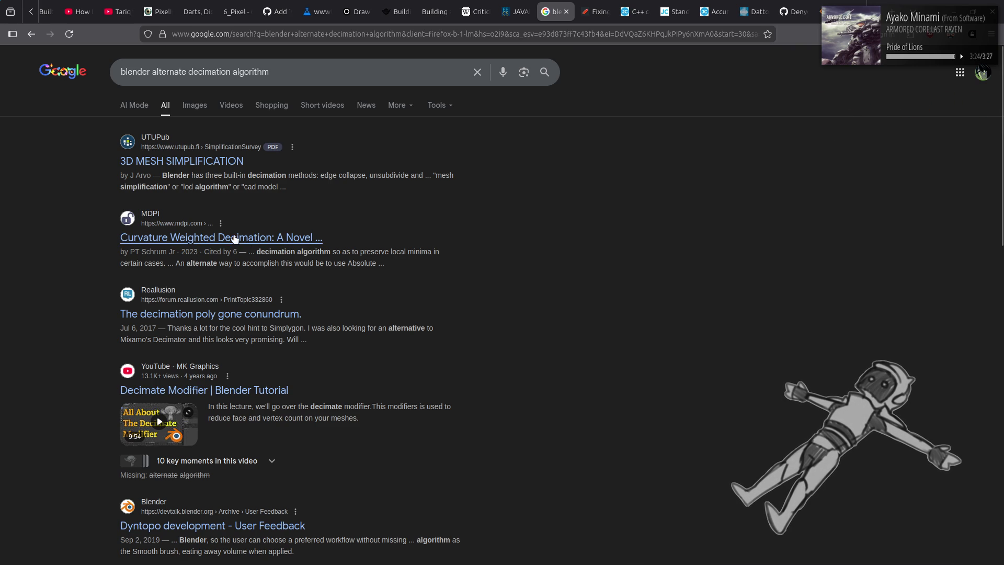
pyautogui.middleClick(250, 240)
# Step: Open the Blender Stack Exchange question on Collapse-like mesh simplification in a background tab
pyautogui.scroll(-4, 589, 276)
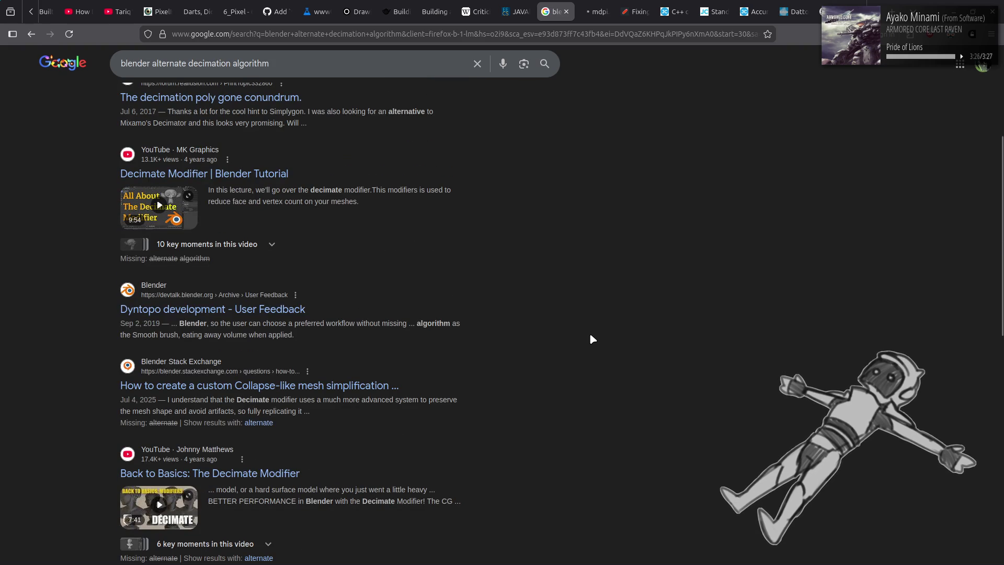
pyautogui.scroll(-1, 557, 369)
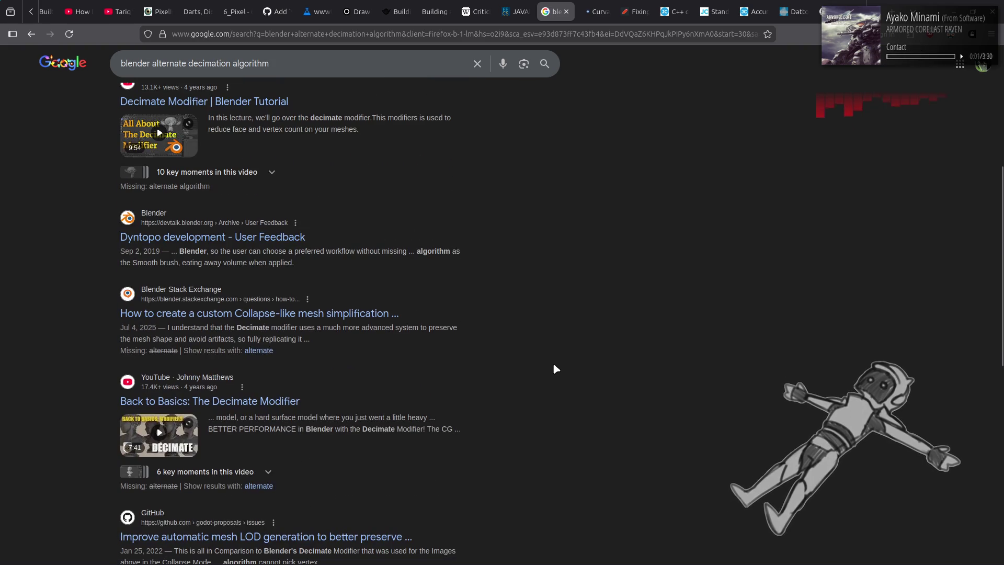
pyautogui.middleClick(348, 314)
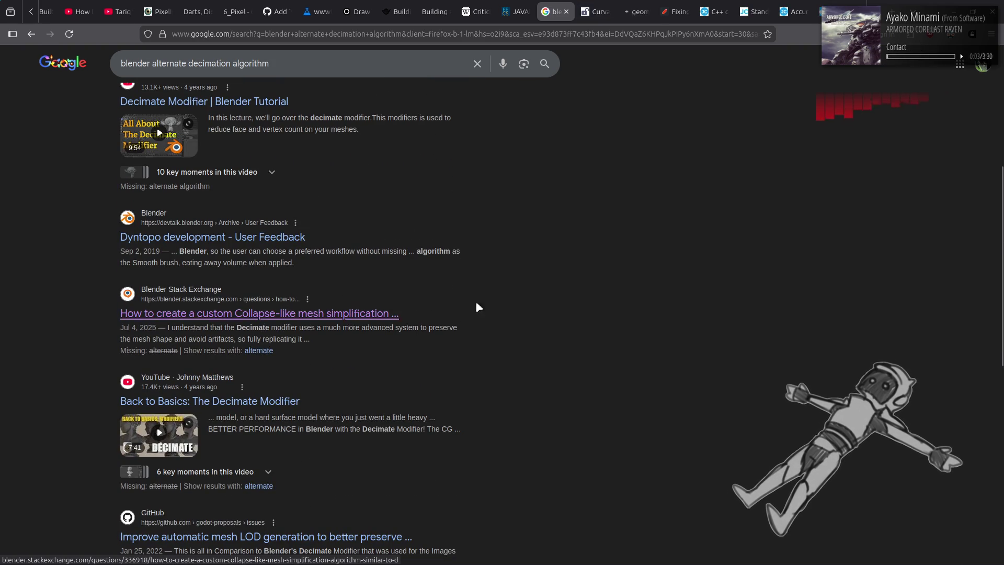
pyautogui.scroll(-6, 459, 422)
# Step: Go to page 5 of the Google results and scroll through it
pyautogui.click(381, 507)
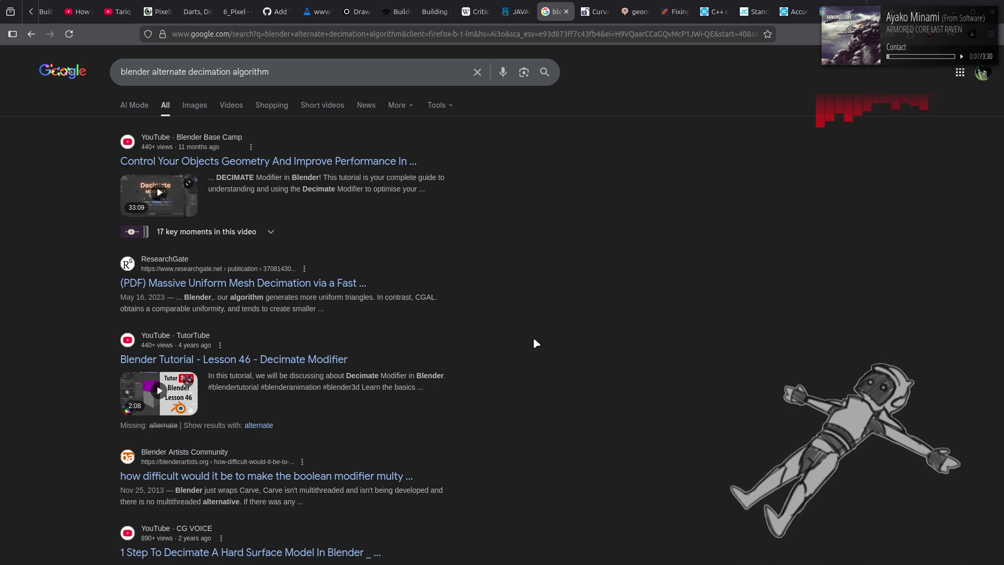
pyautogui.scroll(-3, 534, 339)
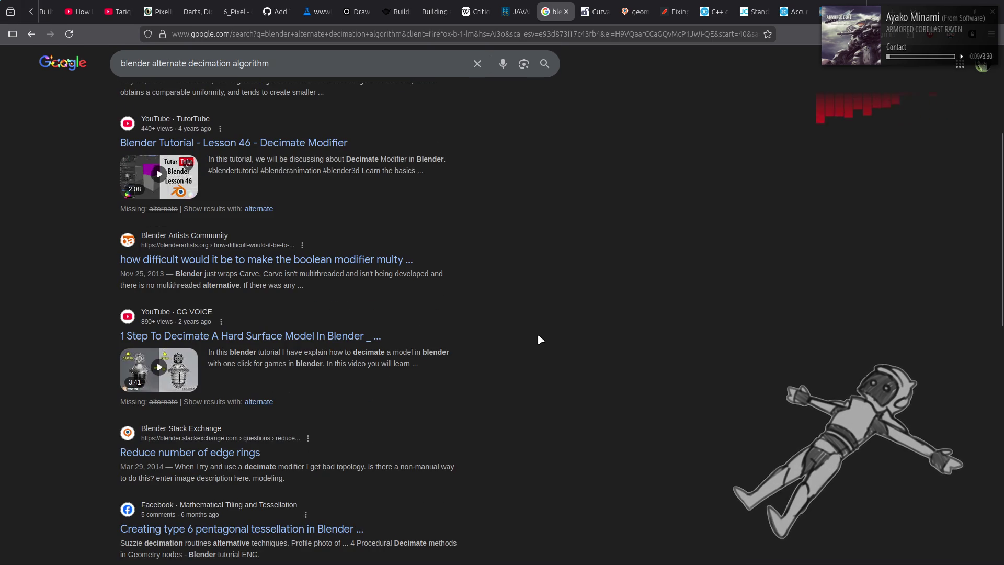
pyautogui.scroll(-4, 539, 339)
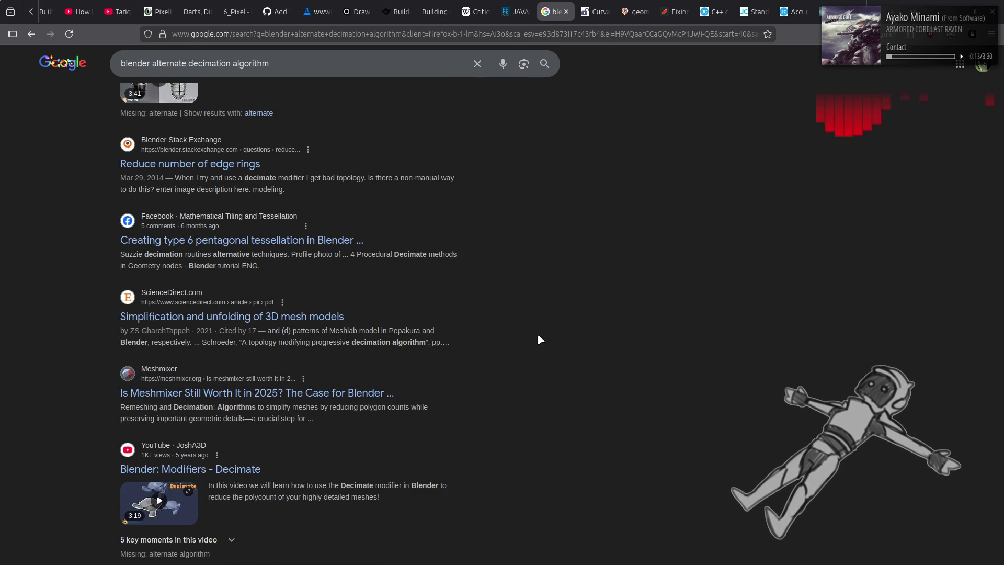
pyautogui.scroll(-2, 540, 339)
pyautogui.scroll(-2, 541, 340)
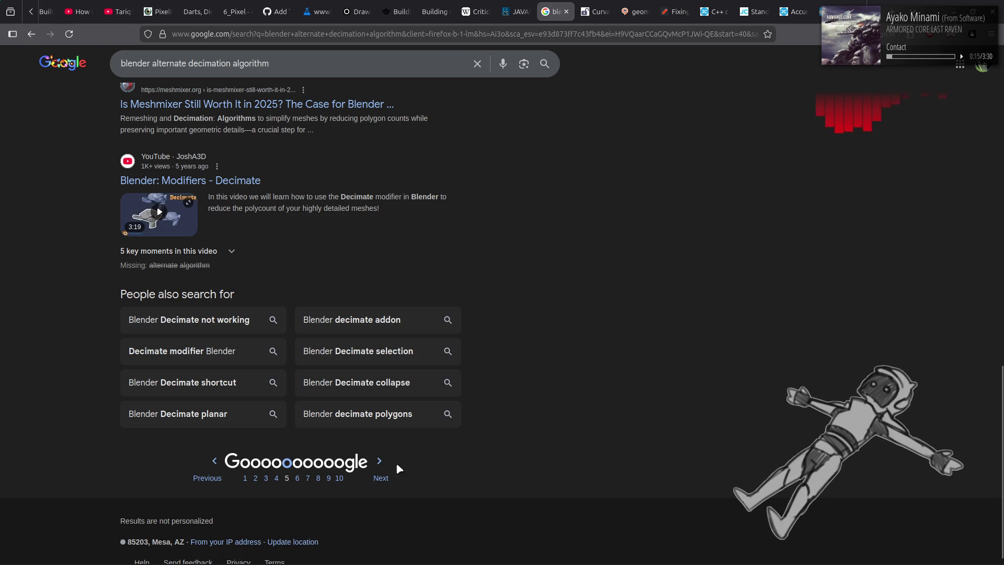
# Step: Look through page 6 of the results, then close the Google search tab
pyautogui.click(384, 478)
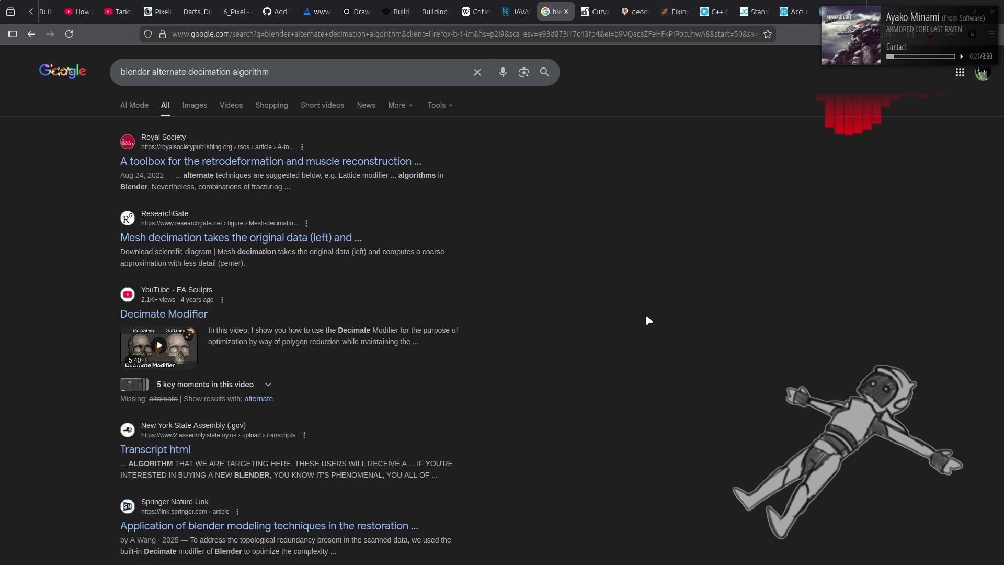
pyautogui.scroll(-3, 648, 320)
pyautogui.scroll(-2, 649, 320)
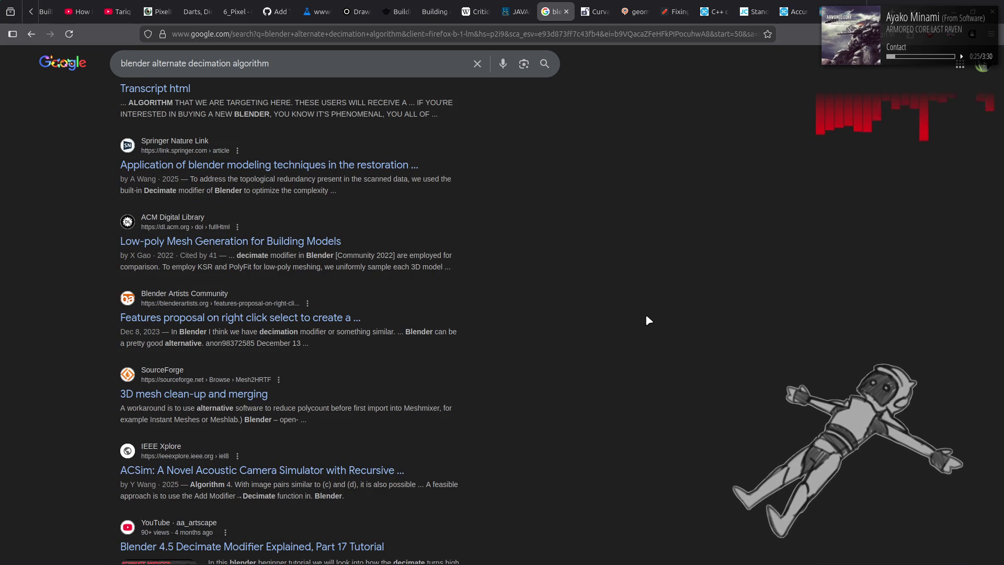
pyautogui.scroll(-1, 648, 320)
pyautogui.scroll(-2, 649, 321)
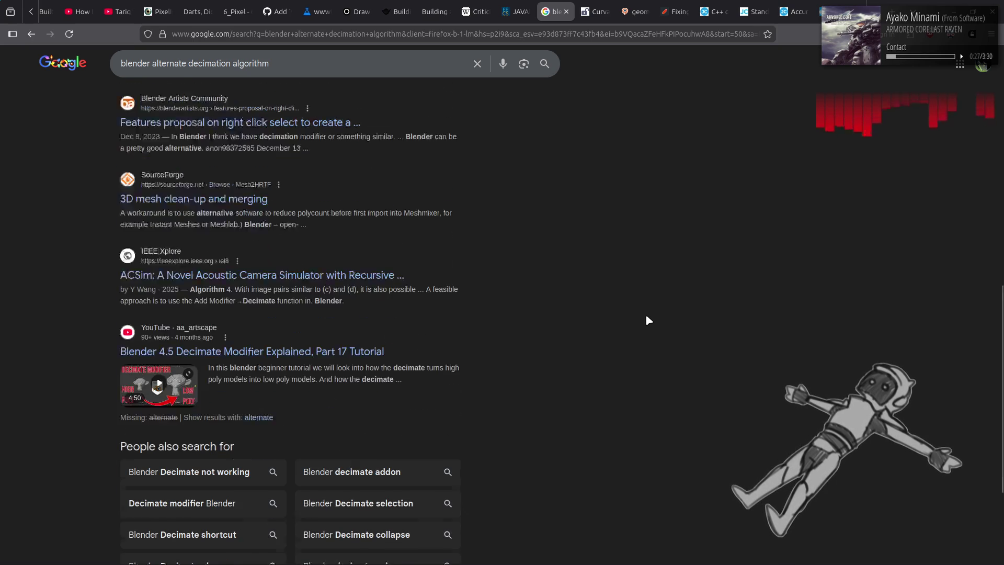
pyautogui.middleClick(538, 8)
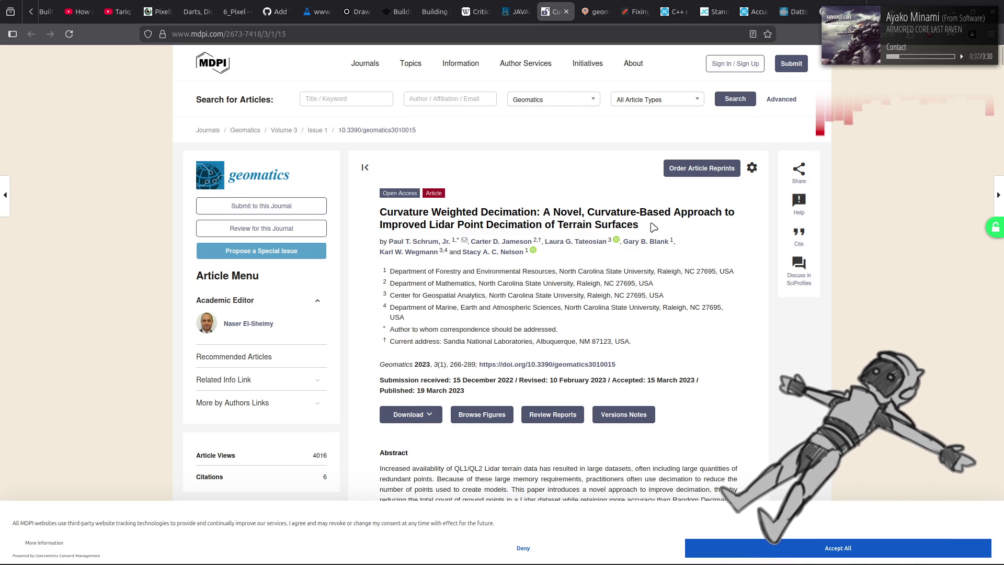
# Step: Read through the MDPI article's results and conclusions
pyautogui.scroll(-15, 653, 227)
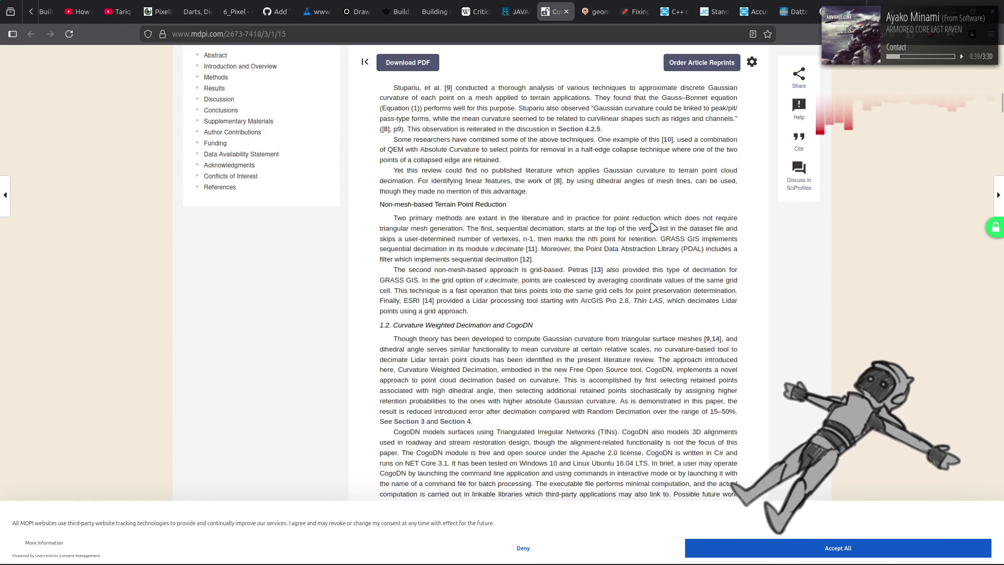
pyautogui.scroll(-15, 654, 227)
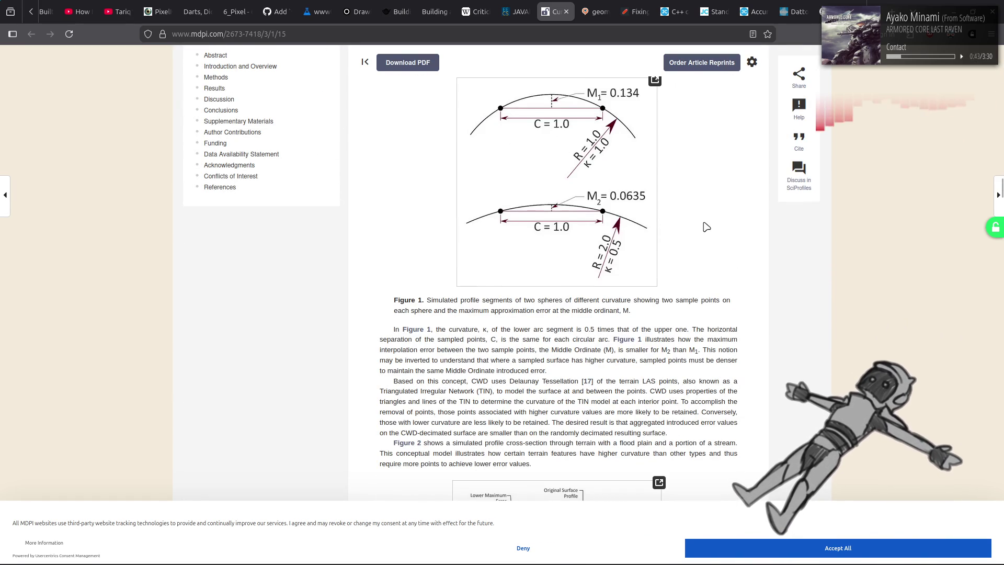
pyautogui.scroll(-10, 707, 226)
pyautogui.scroll(-8, 706, 227)
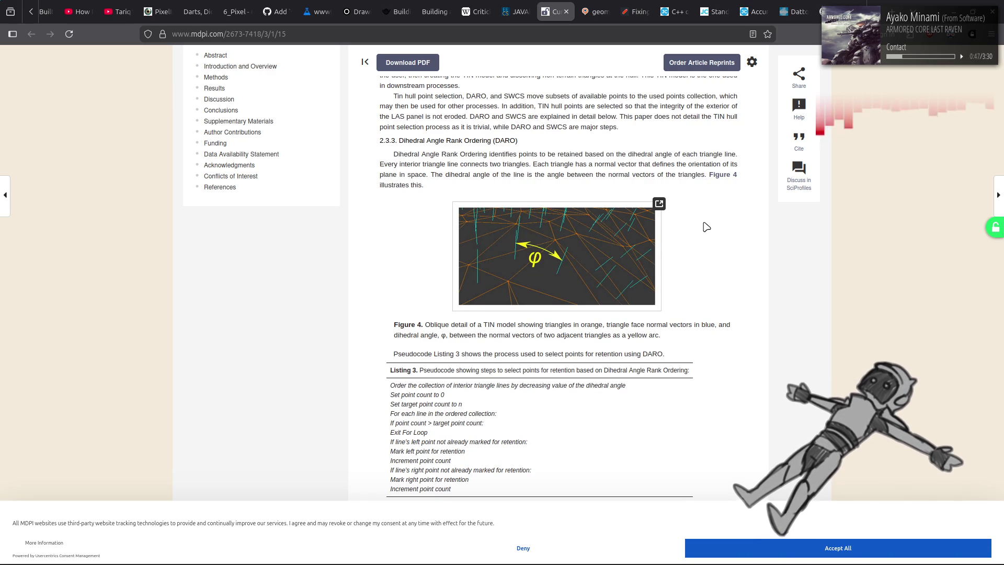
pyautogui.scroll(-8, 707, 227)
pyautogui.scroll(-8, 704, 222)
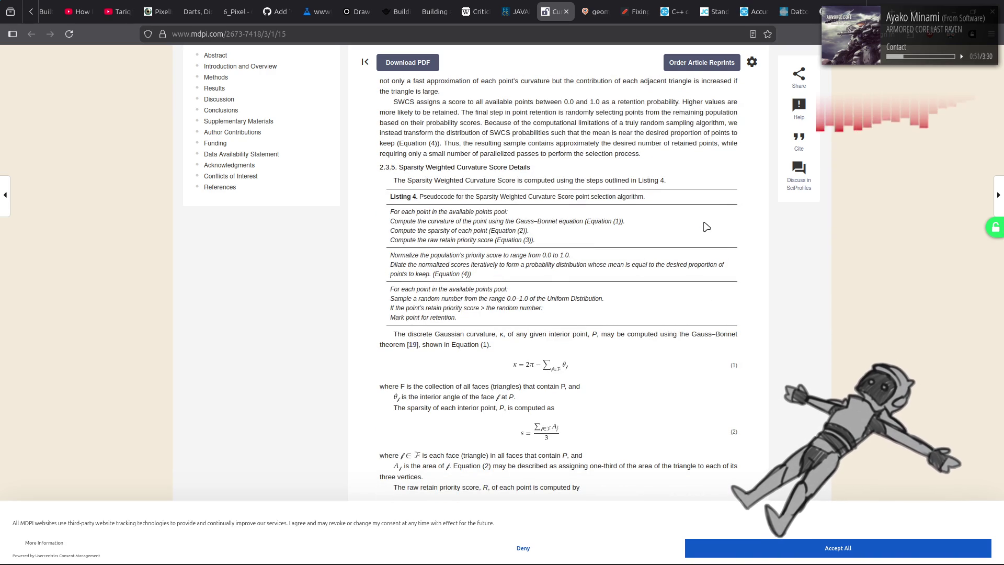
pyautogui.scroll(-15, 707, 226)
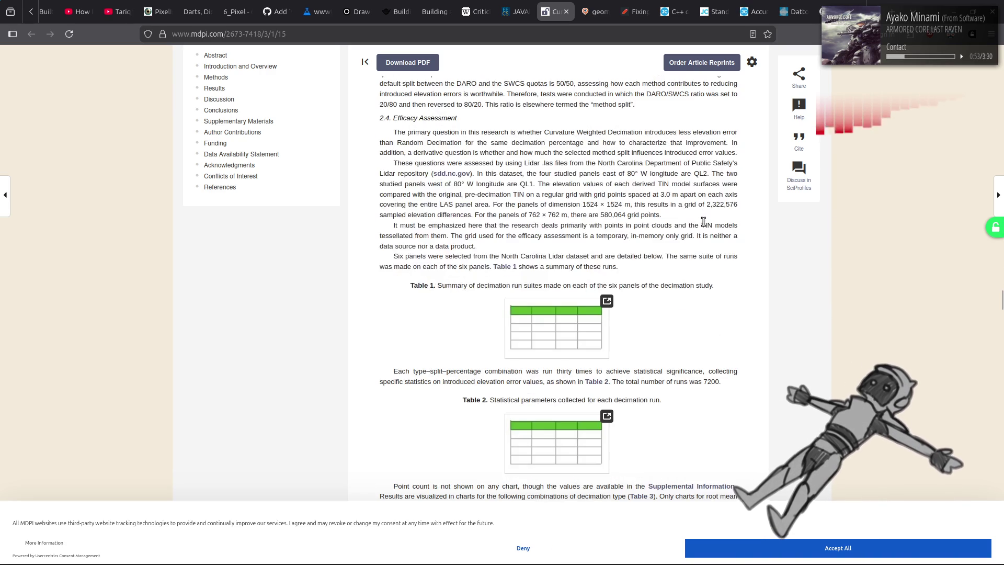
pyautogui.scroll(-15, 704, 222)
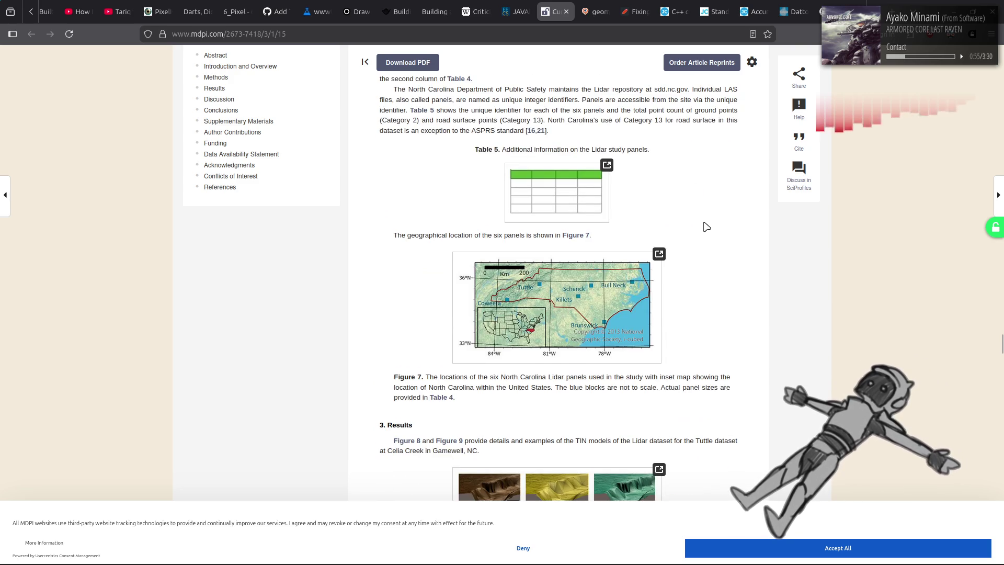
pyautogui.scroll(-7, 706, 226)
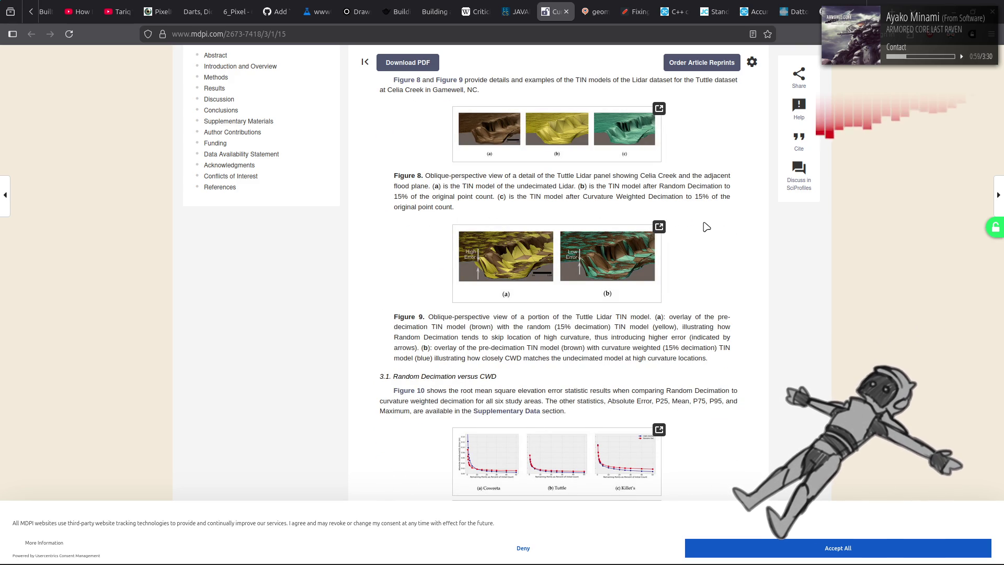
# Step: Skim down to the Share and Cite section, then close the MDPI article
pyautogui.scroll(-5, 706, 226)
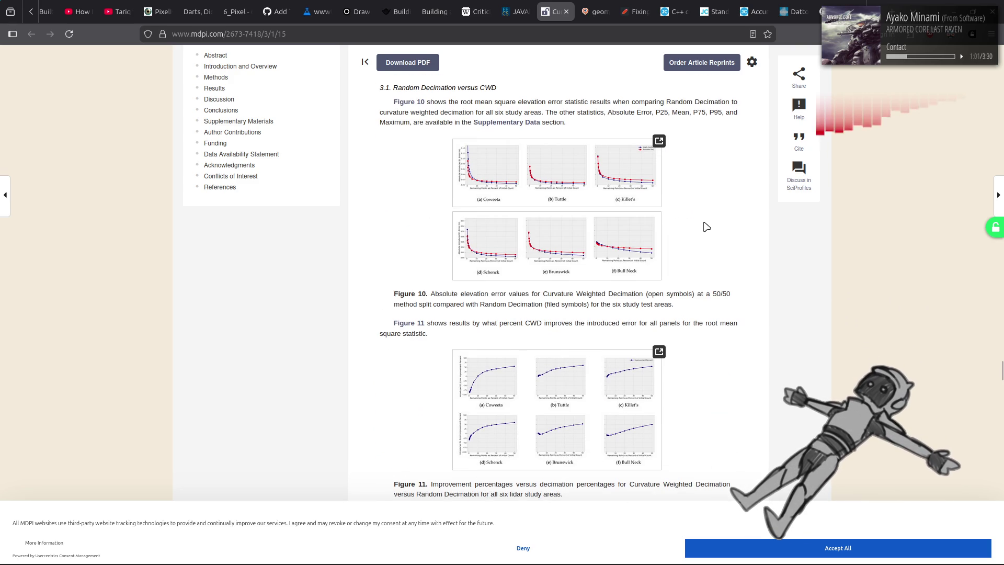
pyautogui.scroll(-8, 706, 227)
pyautogui.scroll(7, 704, 227)
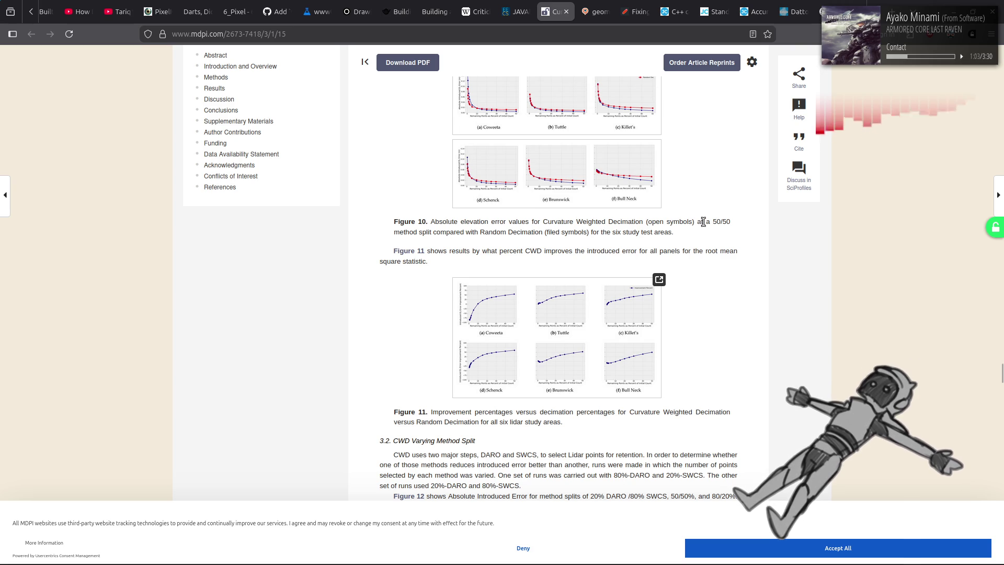
pyautogui.scroll(-15, 704, 224)
pyautogui.scroll(-20, 706, 226)
pyautogui.scroll(-20, 706, 227)
pyautogui.scroll(-10, 706, 227)
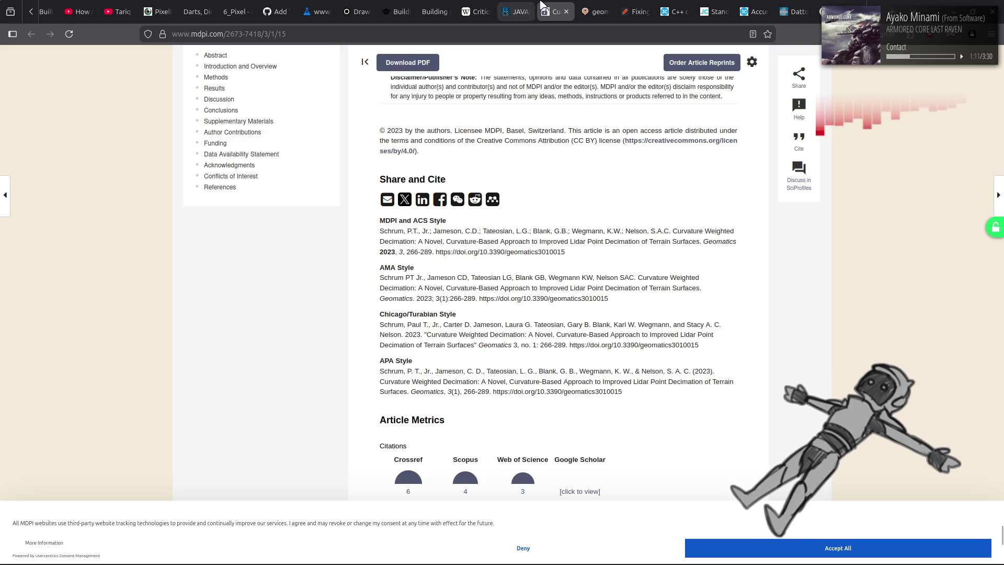
pyautogui.click(566, 12)
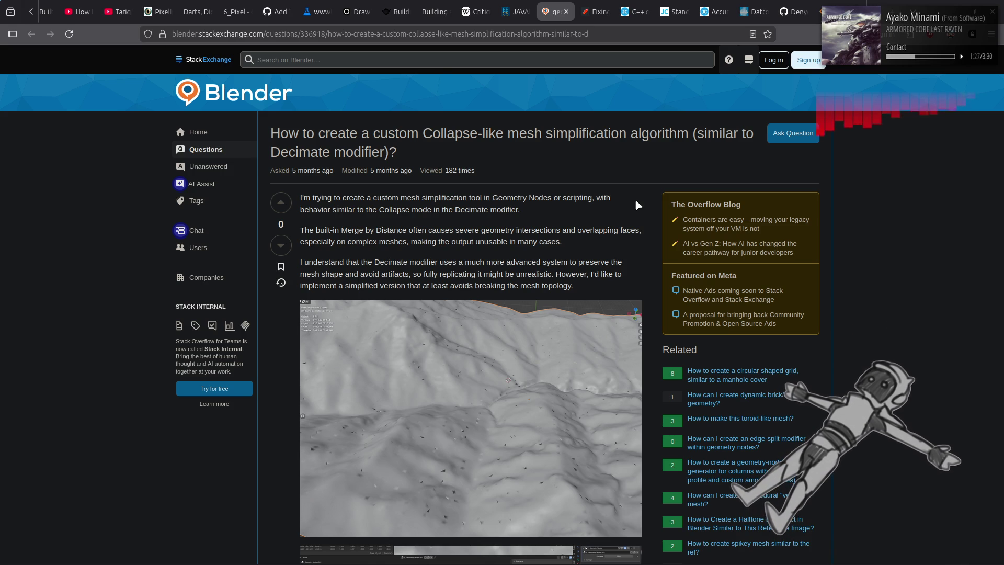
# Step: Read the Collapse-like simplification question and both answers, close it, and switch to Blender
pyautogui.scroll(-6, 637, 204)
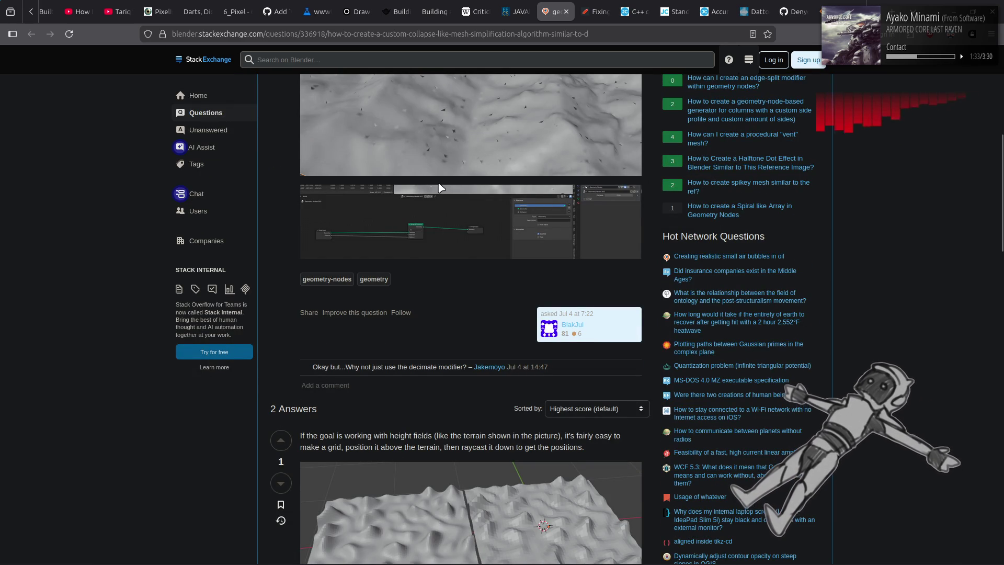
pyautogui.scroll(-8, 439, 187)
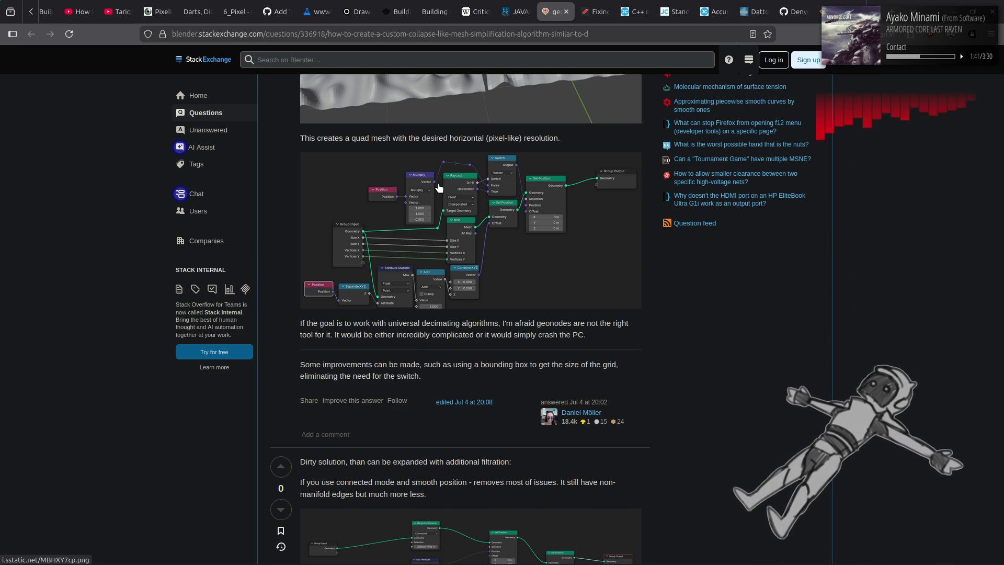
pyautogui.scroll(-5, 438, 188)
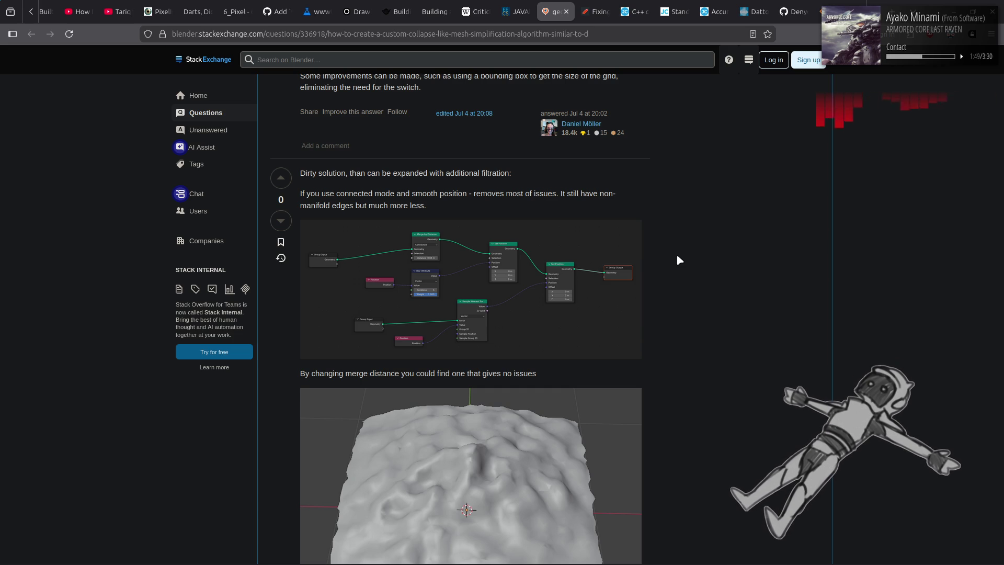
pyautogui.scroll(-8, 677, 254)
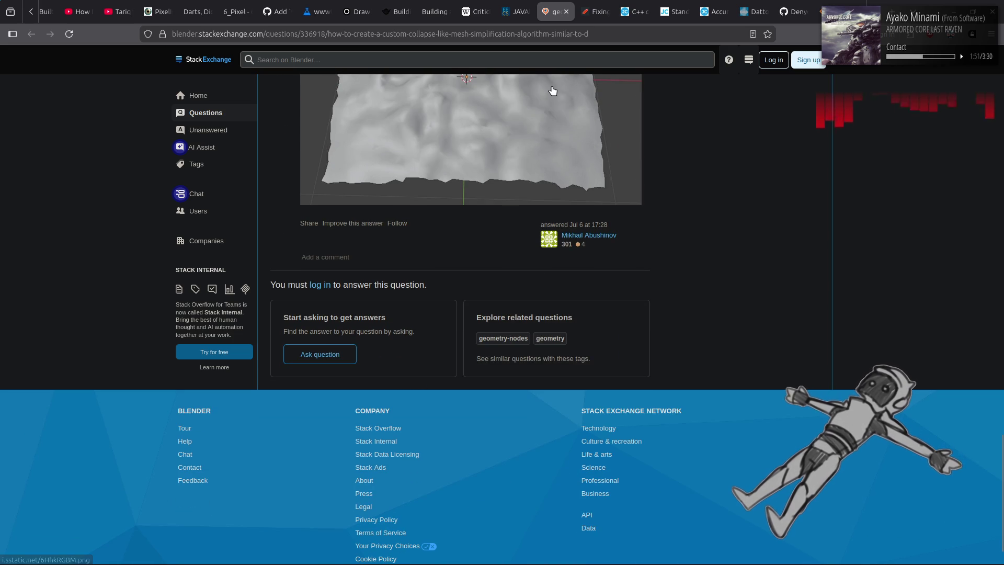
pyautogui.click(528, 7)
pyautogui.hotkey('alt', 'Tab')
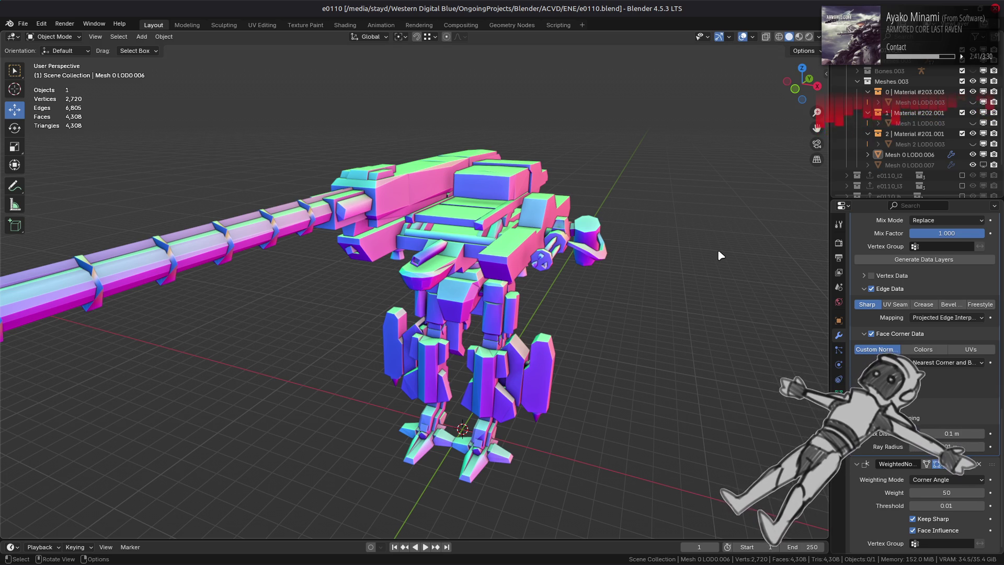
# Step: Zoom and orbit to view the low-poly mech from the front, then return to Firefox
pyautogui.scroll(5, 718, 254)
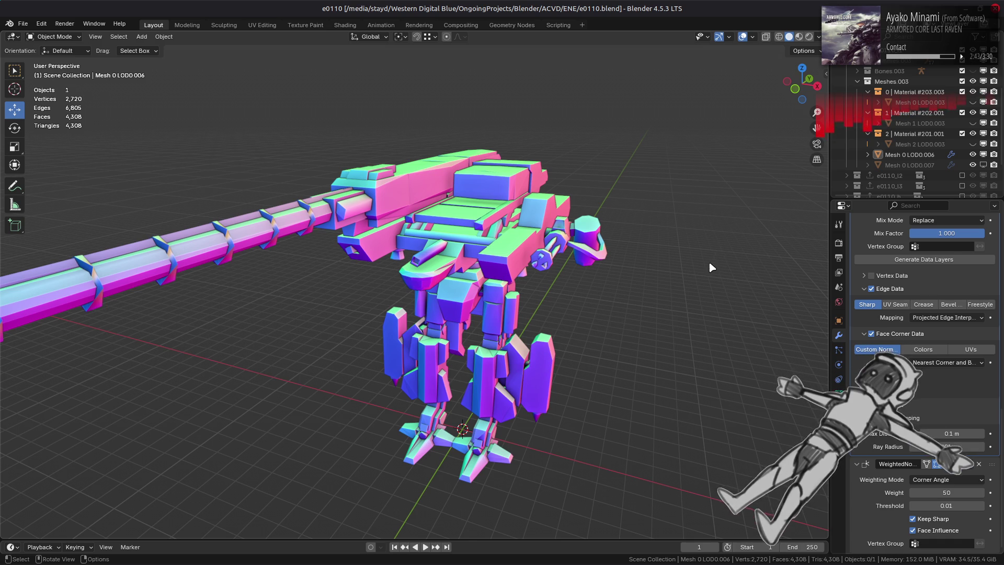
pyautogui.moveTo(712, 255); pyautogui.dragTo(737, 244, button='middle')
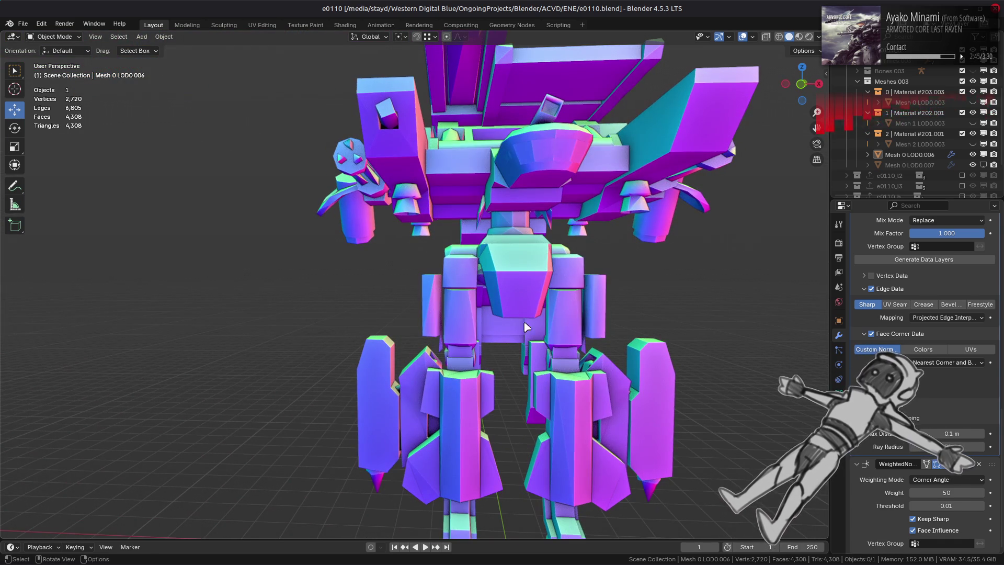
pyautogui.moveTo(107, 557)
pyautogui.click(182, 497)
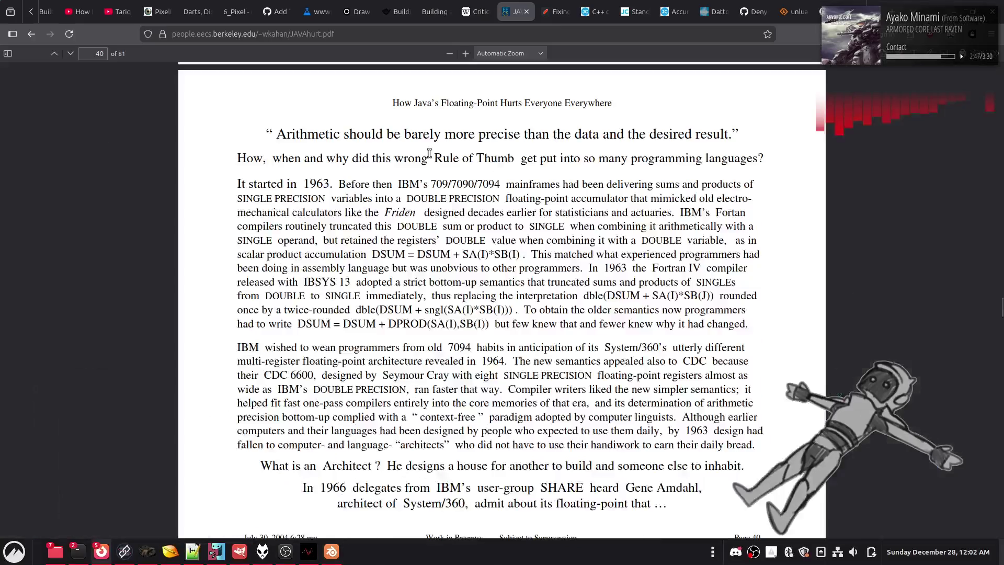
# Step: Search Google for 'meshopt github' and open the zeux/meshoptimizer repository
pyautogui.rightClick(535, 4)
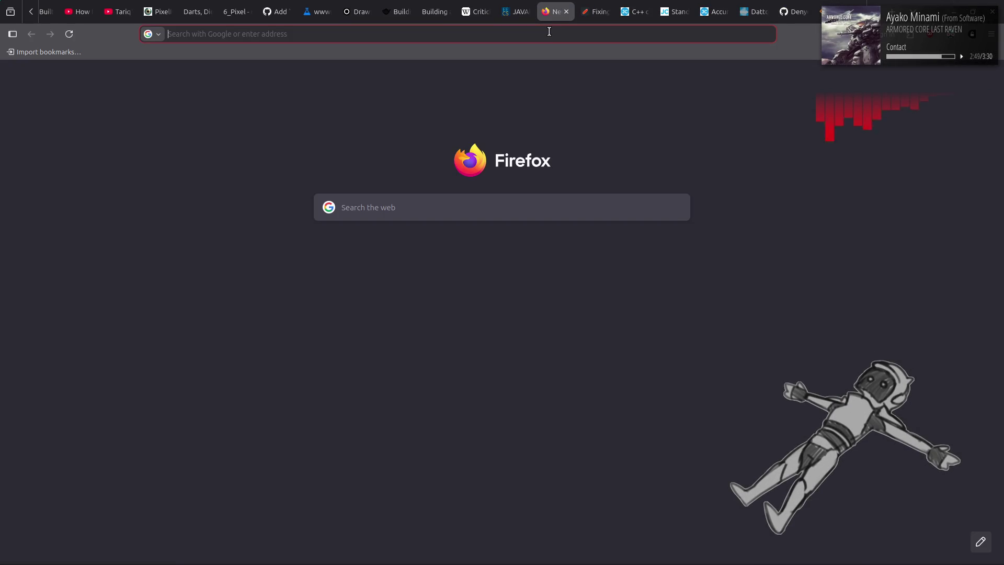
pyautogui.write('meshopt github')
pyautogui.press('Return')
pyautogui.click(353, 162)
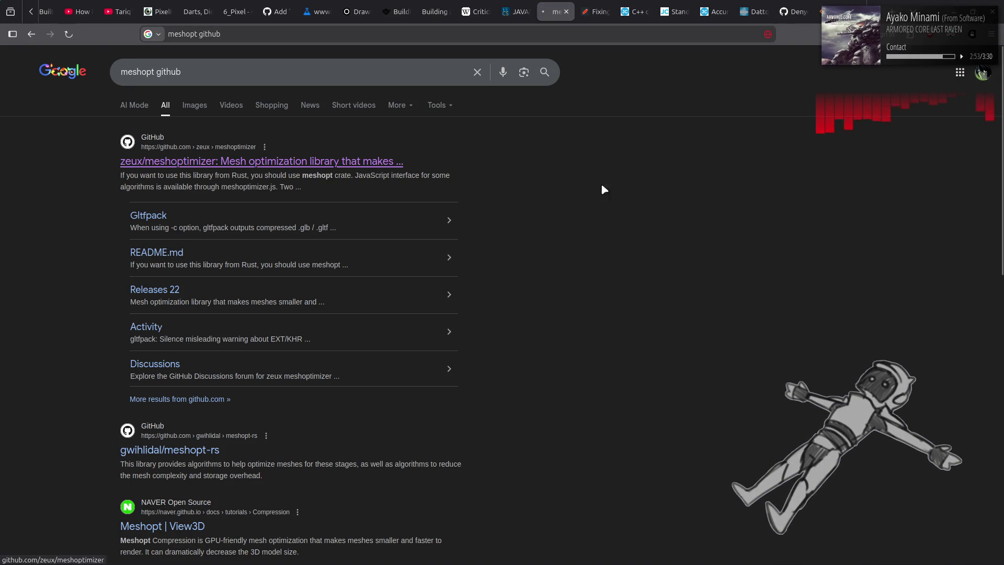
# Step: Check the other search results, return to meshoptimizer, and show its pull requests
pyautogui.hotkey('alt', 'Left')
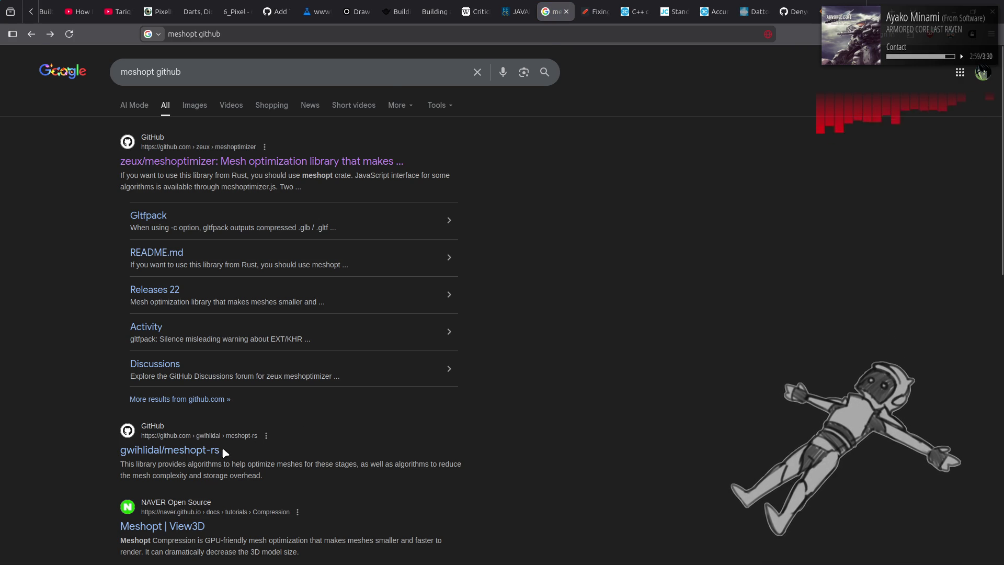
pyautogui.scroll(-3, 222, 447)
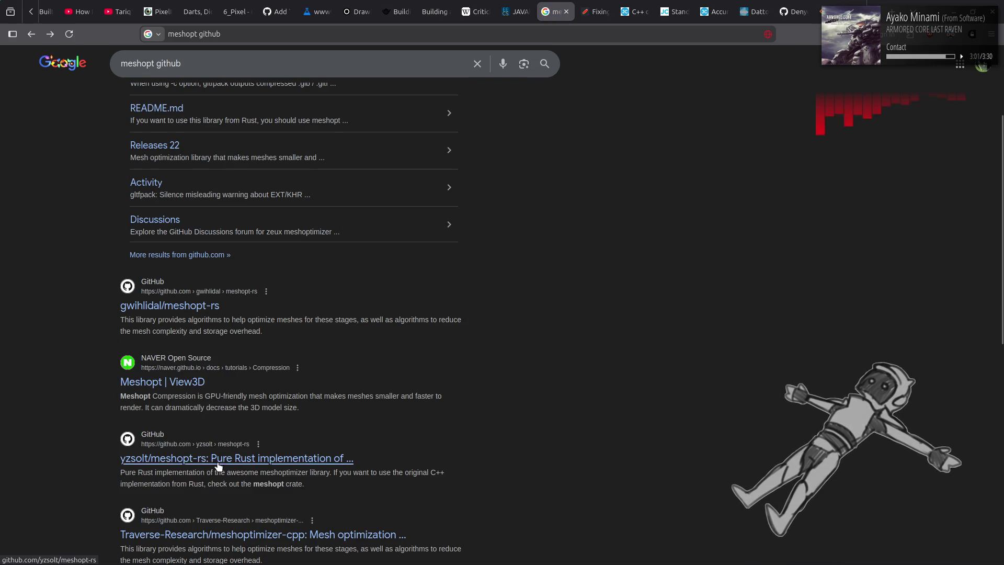
pyautogui.scroll(-3, 763, 296)
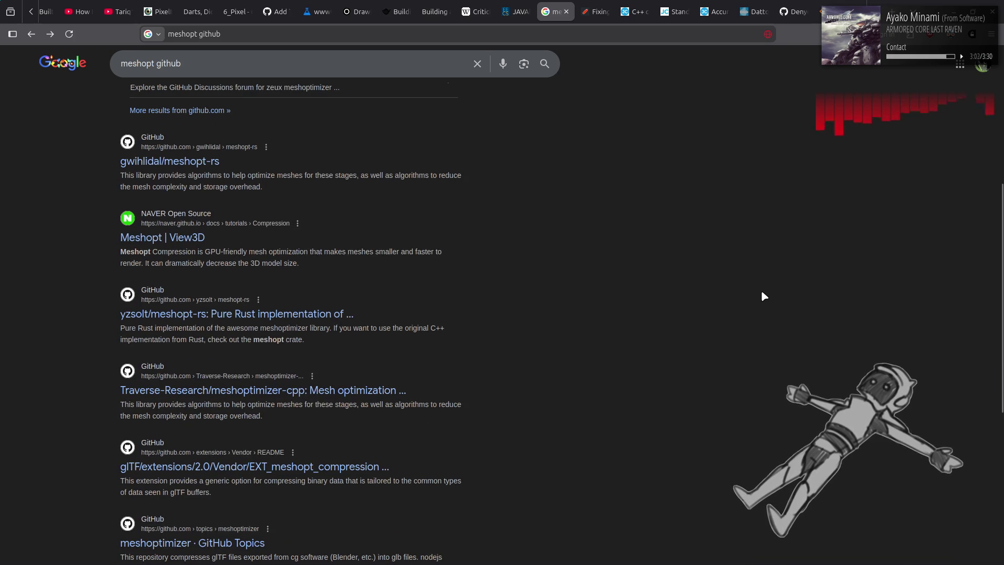
pyautogui.scroll(-2, 762, 293)
pyautogui.hotkey('alt', 'Right')
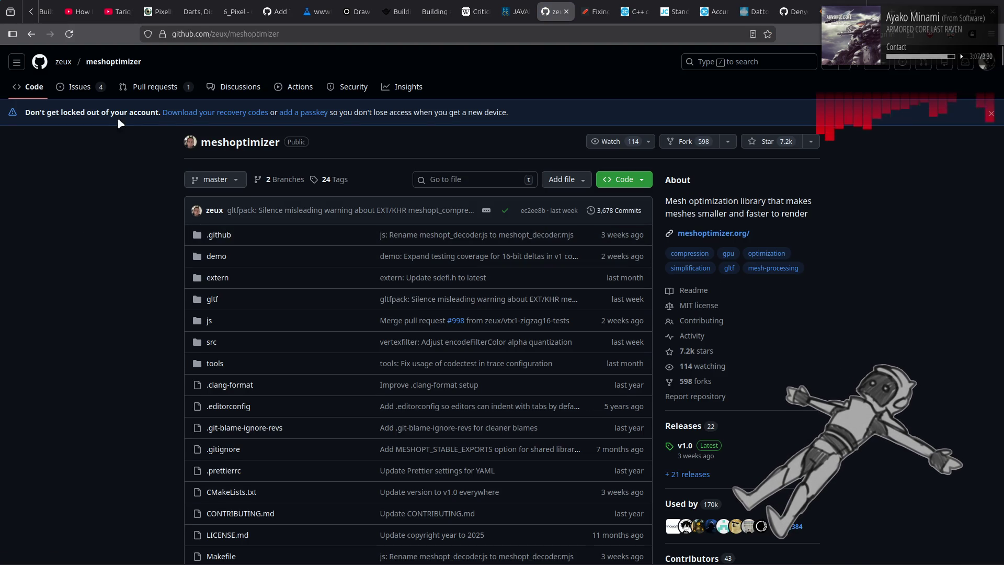
pyautogui.click(133, 90)
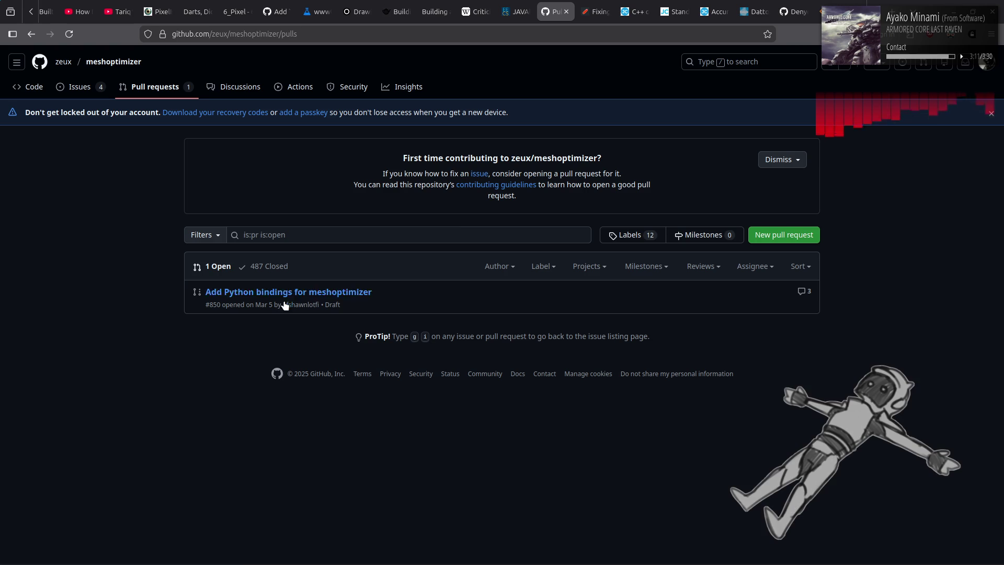
# Step: Open draft PR #850 'Add Python bindings for meshoptimizer' and read its full description
pyautogui.moveTo(283, 300)
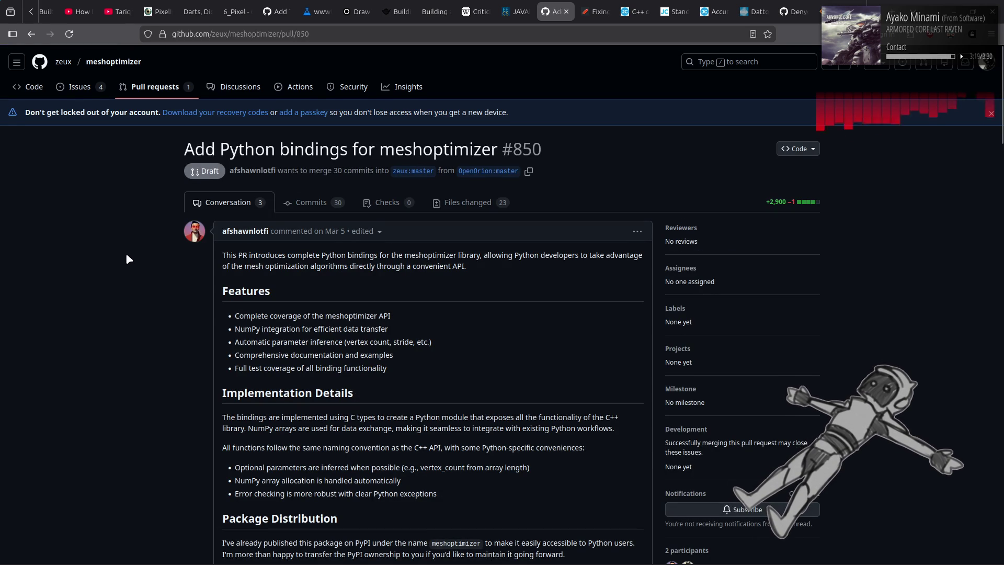
pyautogui.scroll(-3, 127, 256)
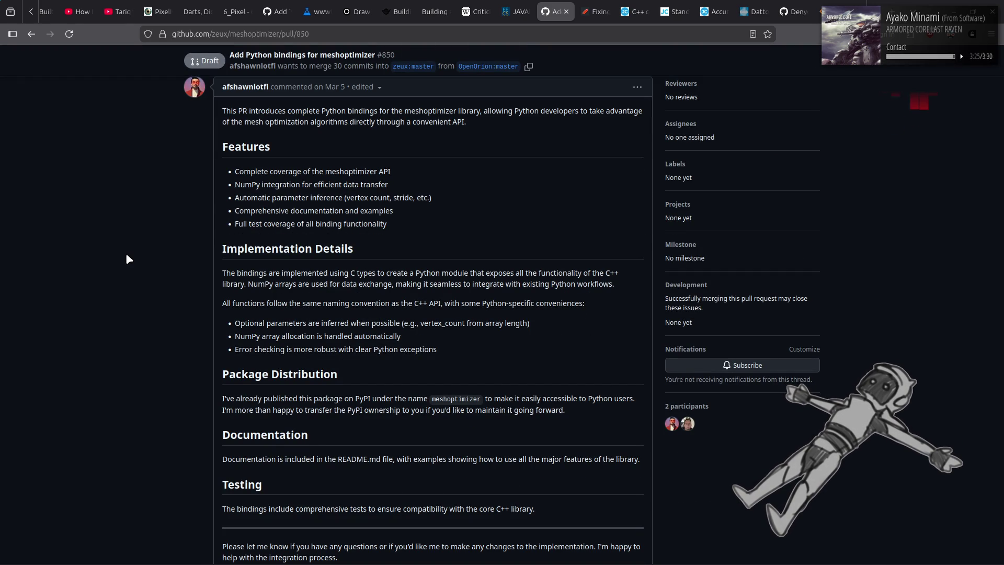
pyautogui.scroll(-2, 127, 258)
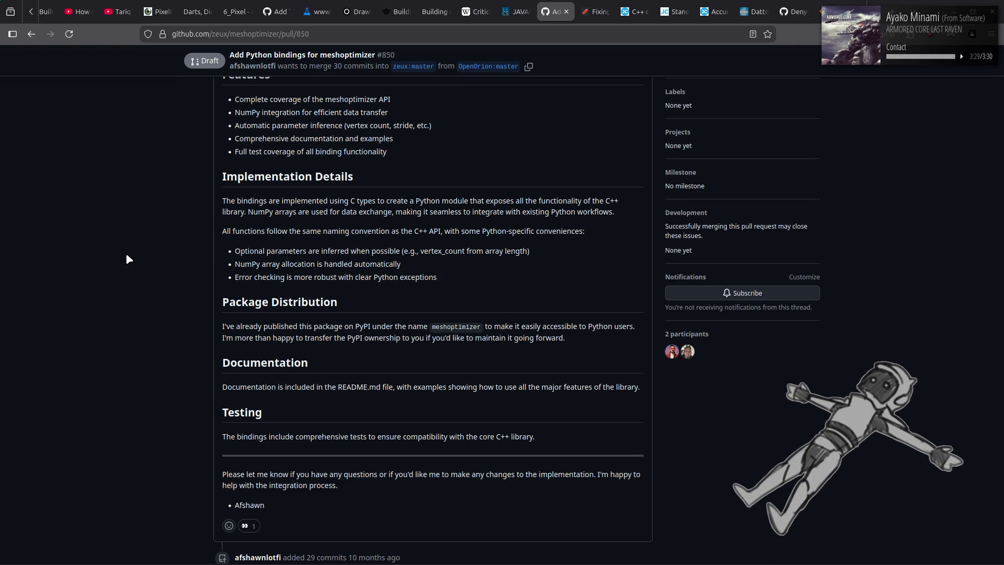
pyautogui.scroll(-6, 127, 258)
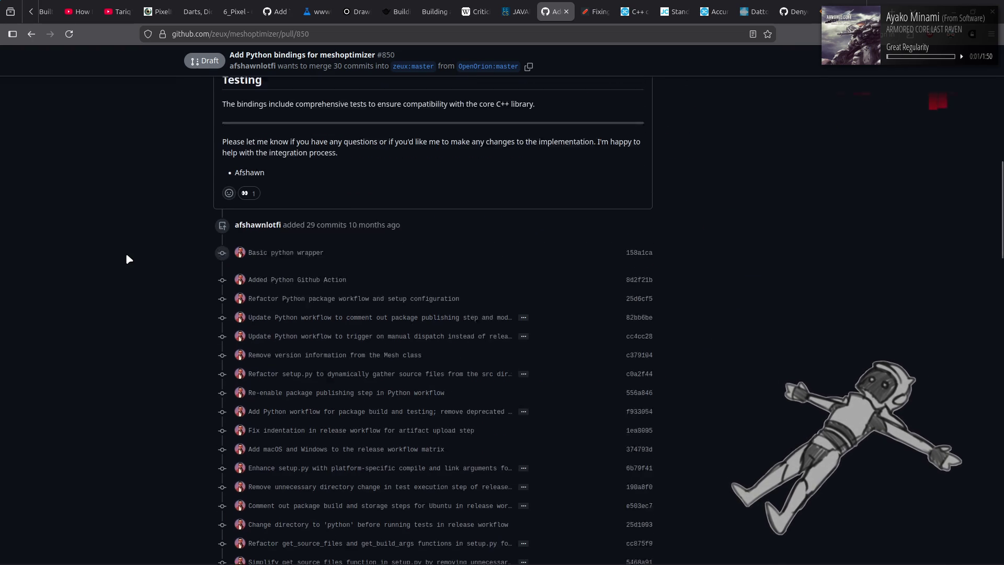
pyautogui.scroll(-15, 126, 255)
pyautogui.scroll(5, 126, 256)
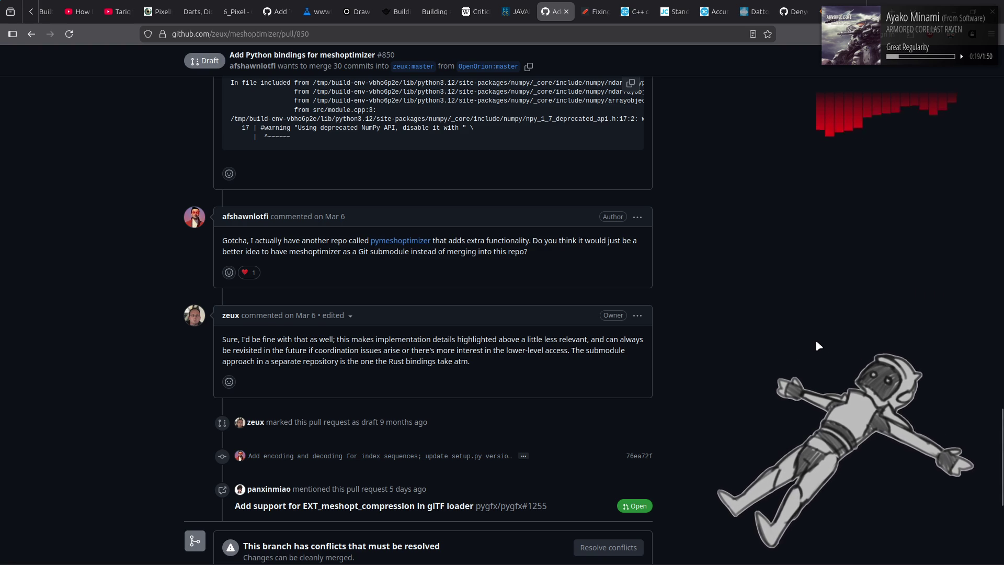
pyautogui.scroll(5, 814, 341)
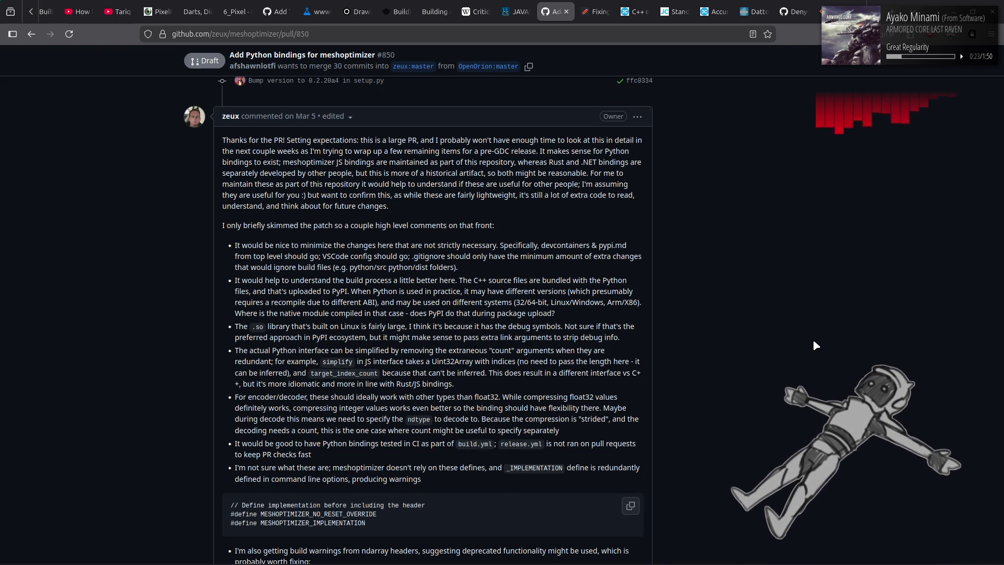
pyautogui.scroll(15, 813, 342)
pyautogui.scroll(-4, 813, 342)
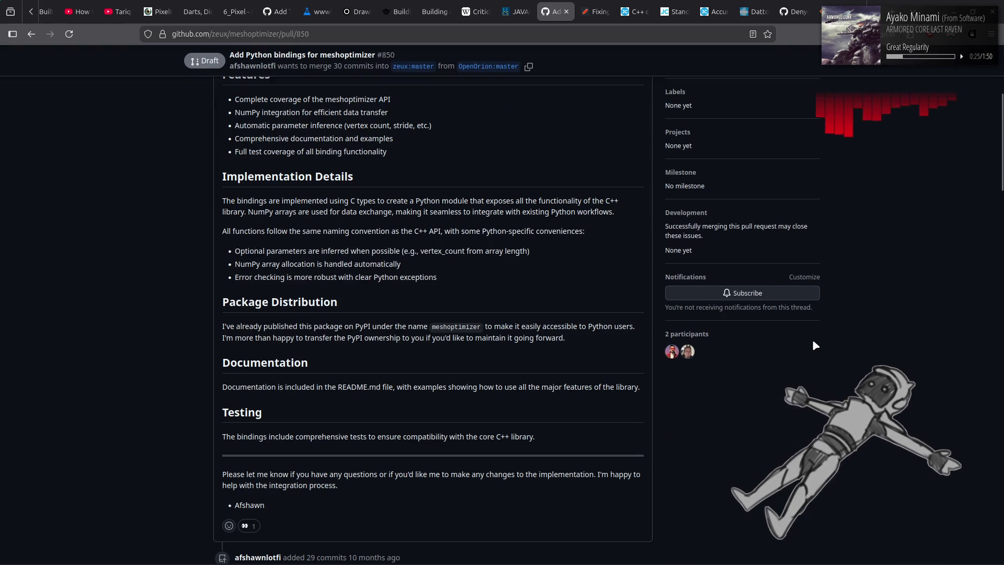
pyautogui.moveTo(326, 327); pyautogui.dragTo(359, 328)
pyautogui.click(150, 300)
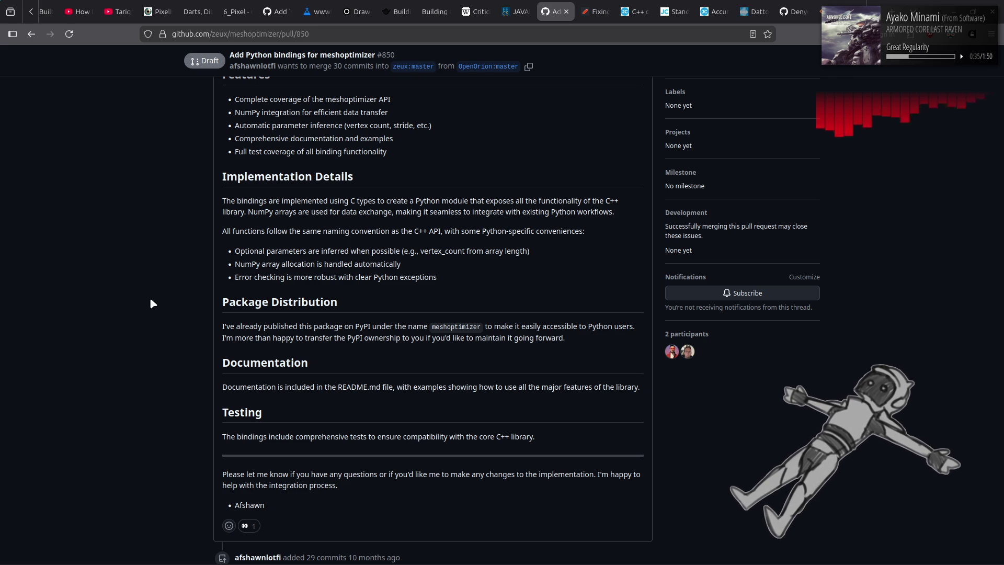
pyautogui.scroll(5, 150, 299)
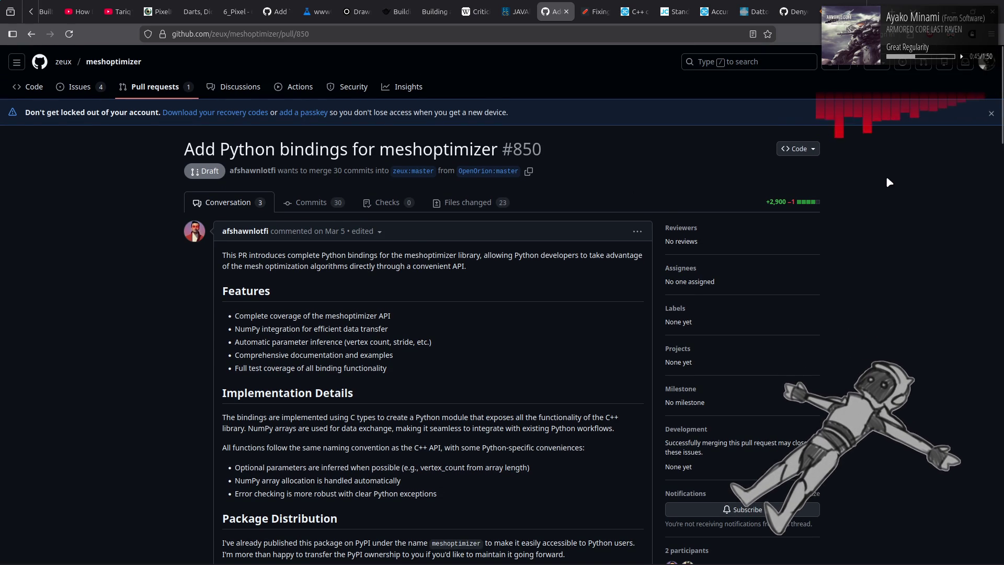
# Step: Open the Issues list and issue #800 about reducing flipped triangles via collinearity check
pyautogui.click(79, 87)
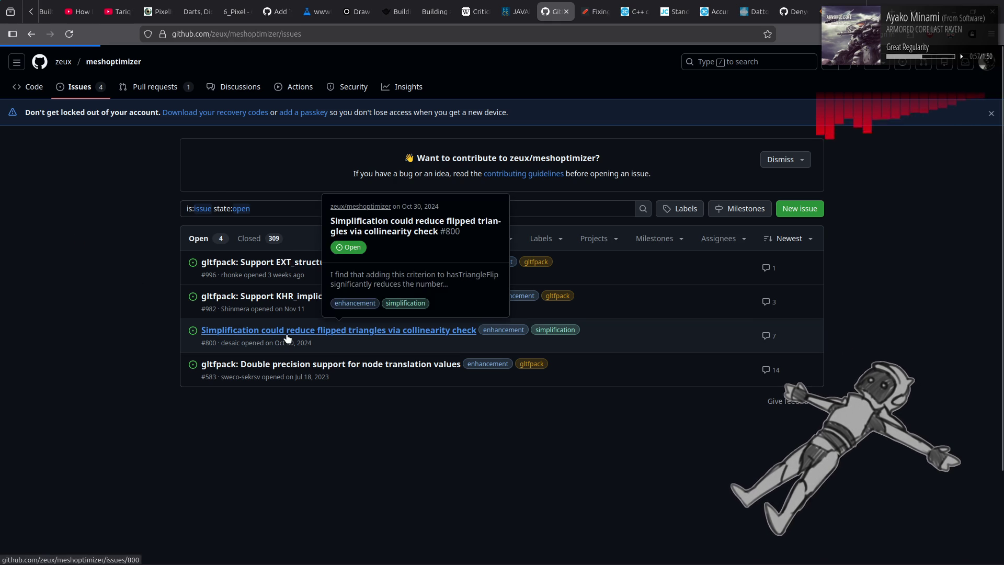
pyautogui.click(346, 331)
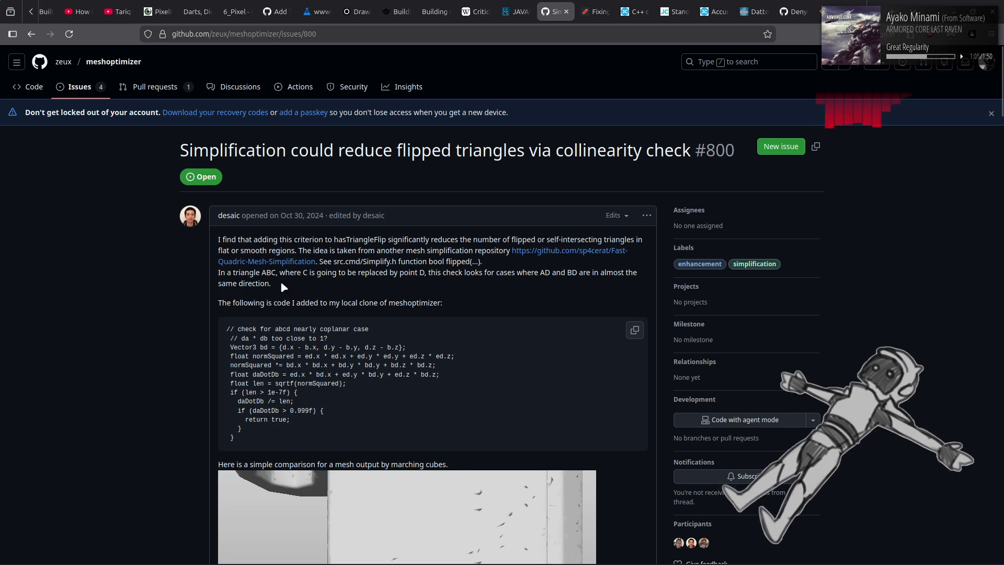
pyautogui.middleClick(269, 261)
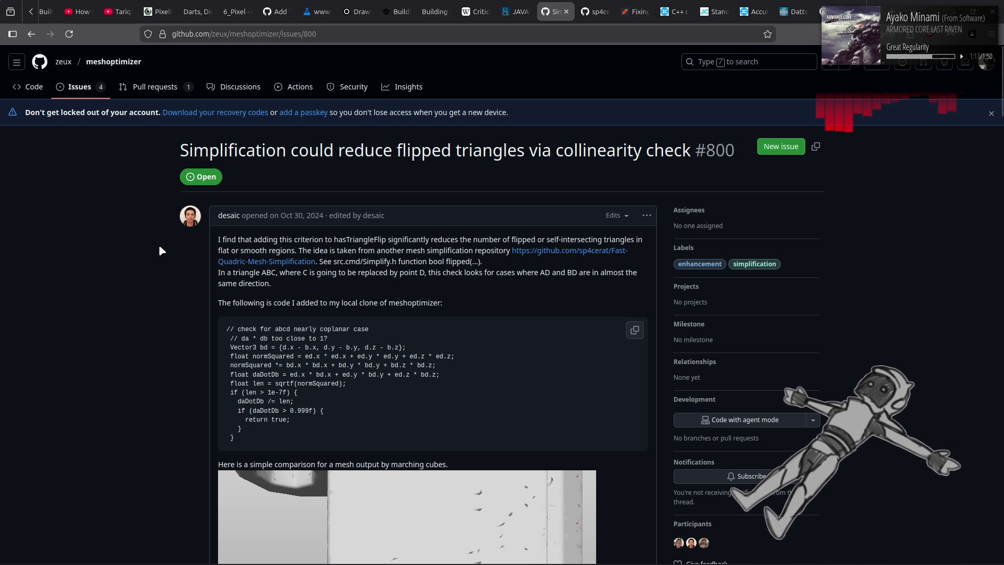
pyautogui.scroll(-4, 159, 250)
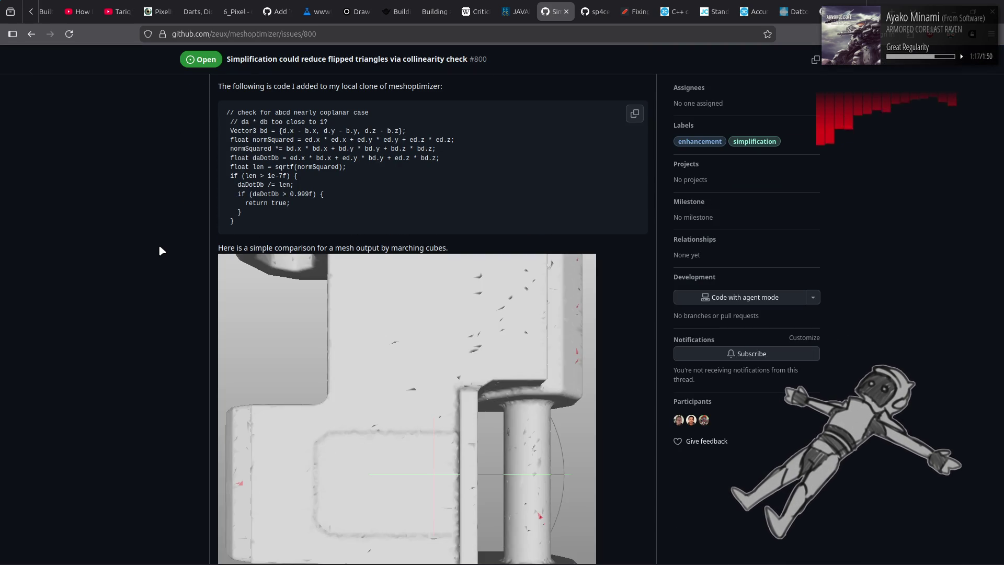
pyautogui.scroll(-10, 160, 250)
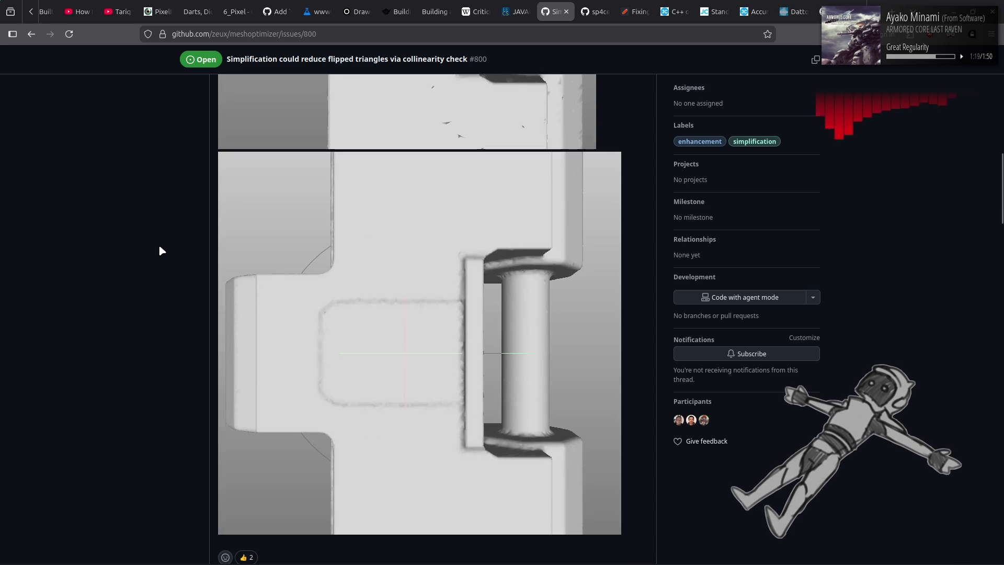
pyautogui.scroll(-4, 160, 250)
pyautogui.scroll(-3, 118, 238)
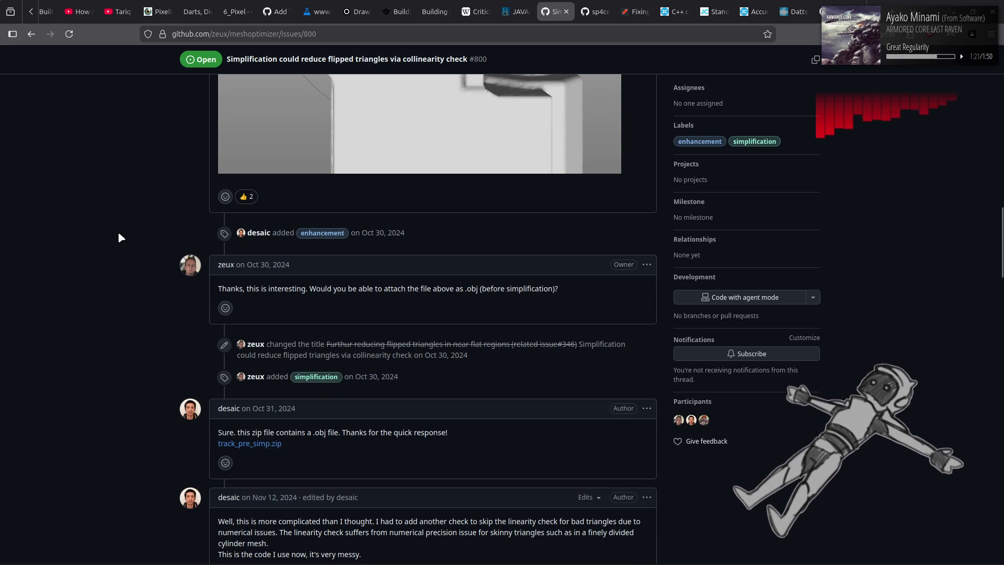
pyautogui.scroll(-5, 110, 237)
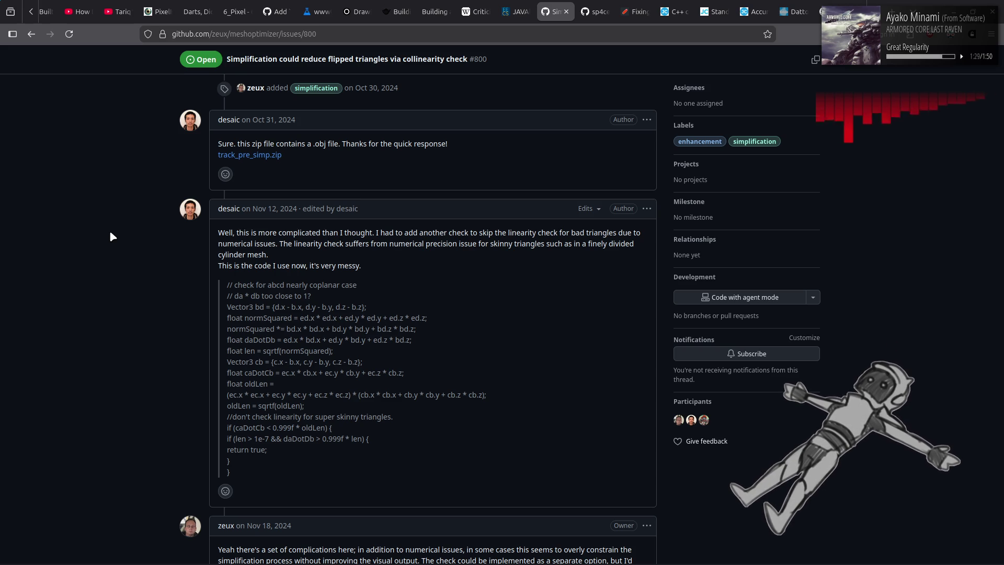
pyautogui.scroll(-8, 111, 237)
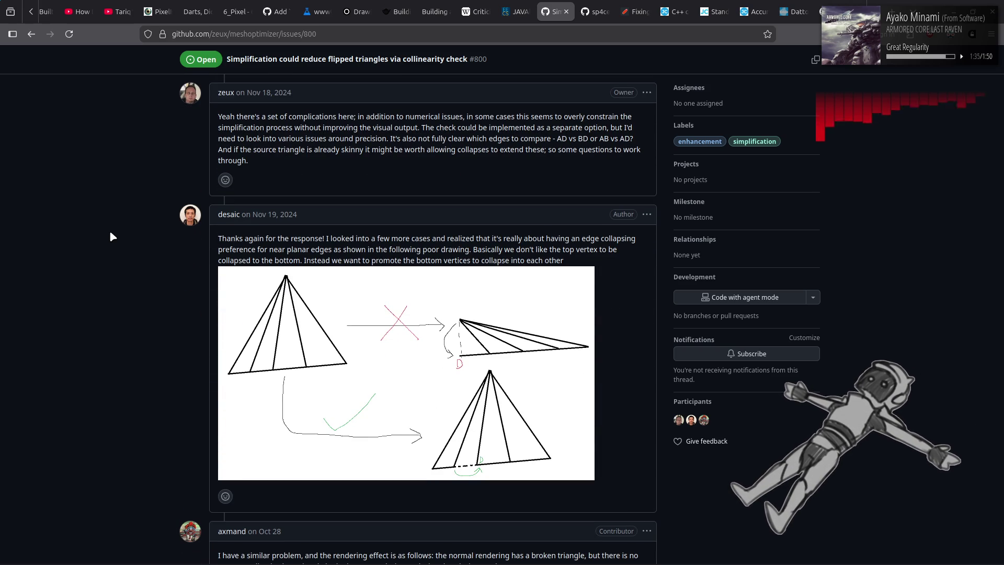
pyautogui.scroll(-17, 111, 237)
pyautogui.scroll(7, 111, 236)
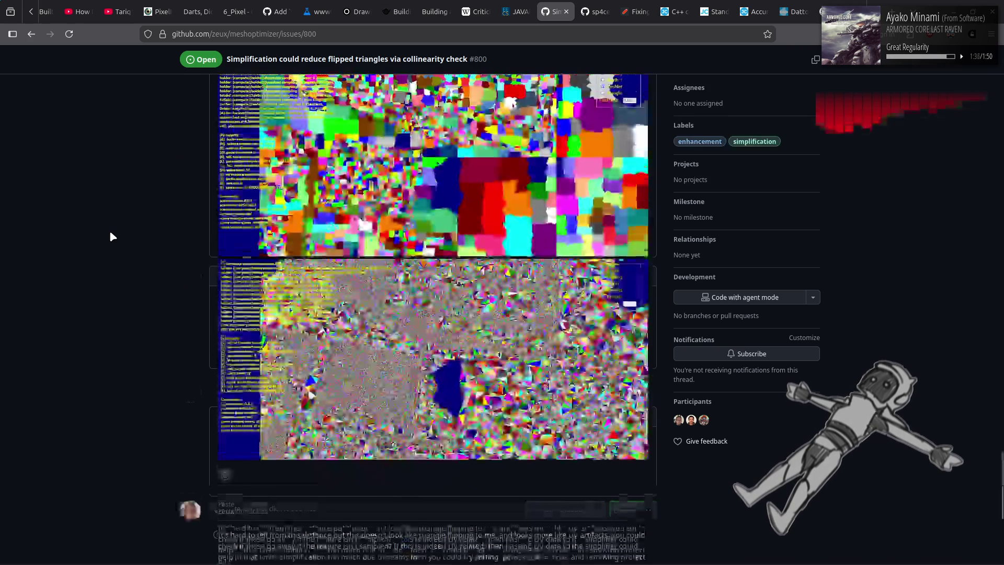
pyautogui.scroll(8, 111, 237)
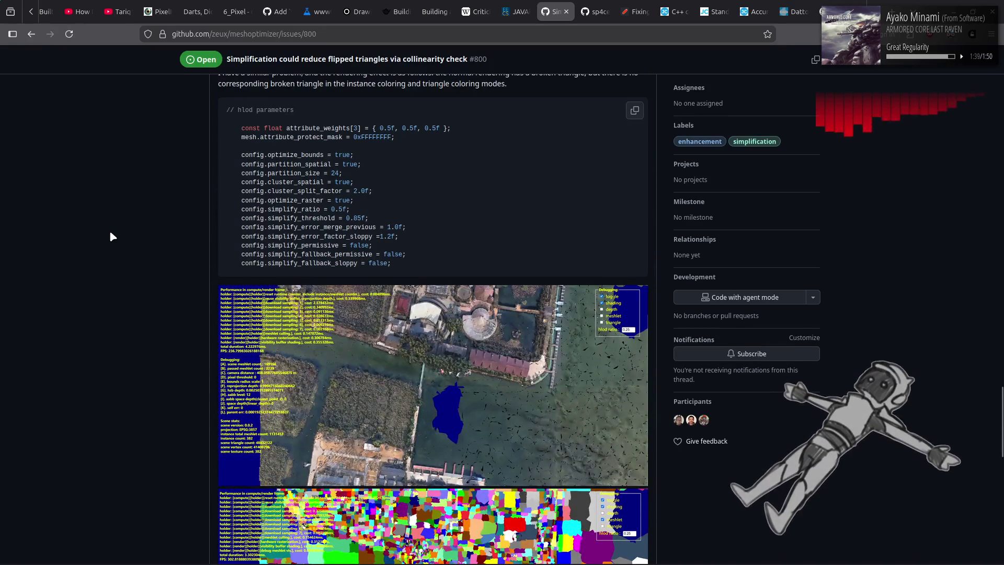
pyautogui.scroll(1, 111, 237)
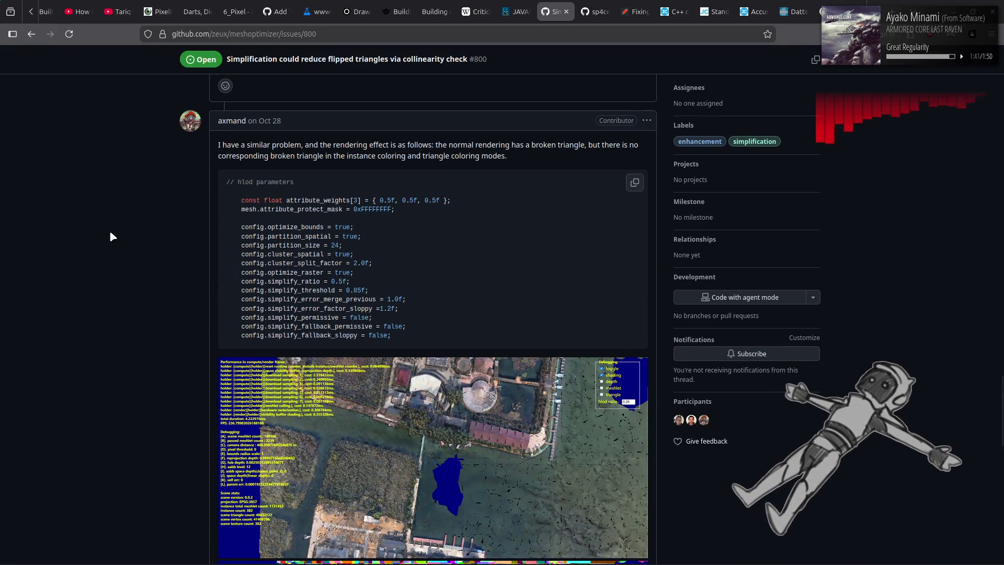
pyautogui.scroll(-15, 111, 237)
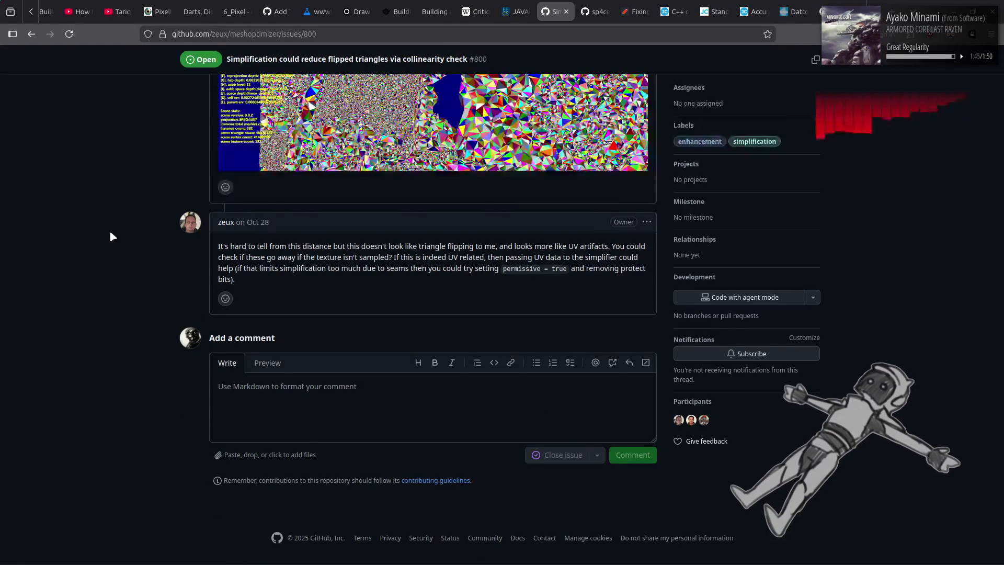
pyautogui.scroll(20, 111, 237)
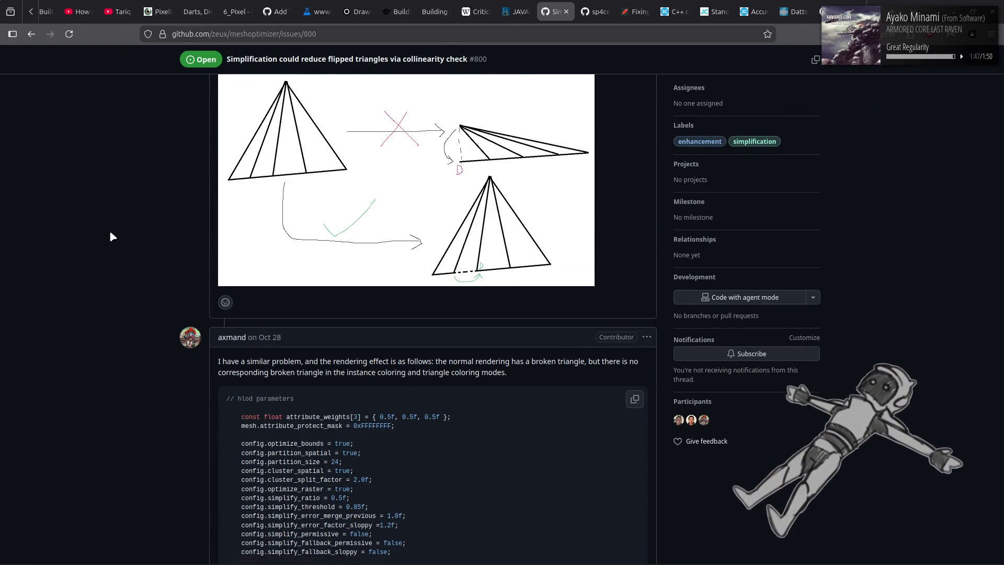
pyautogui.scroll(5, 111, 237)
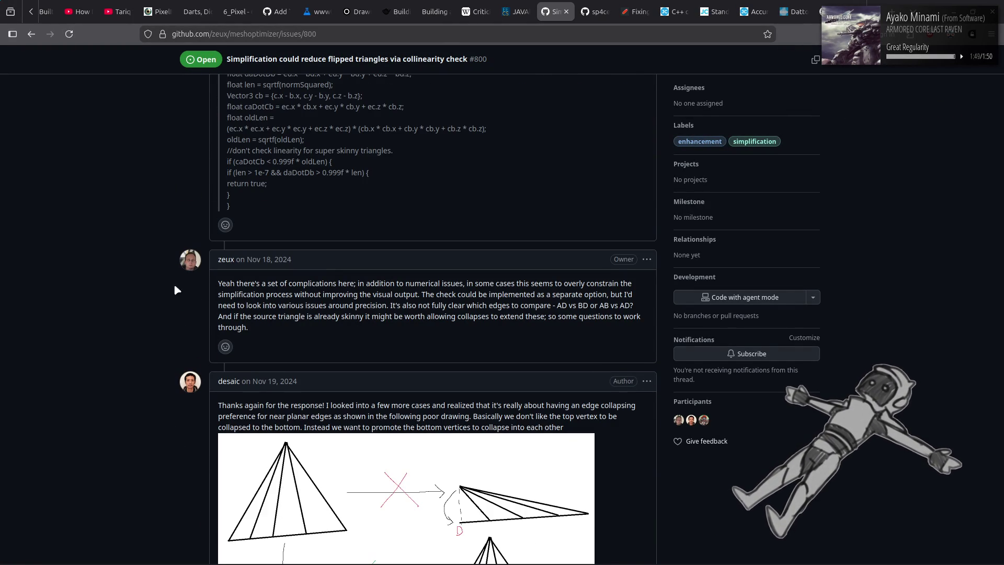
pyautogui.hotkey('alt', 'Left')
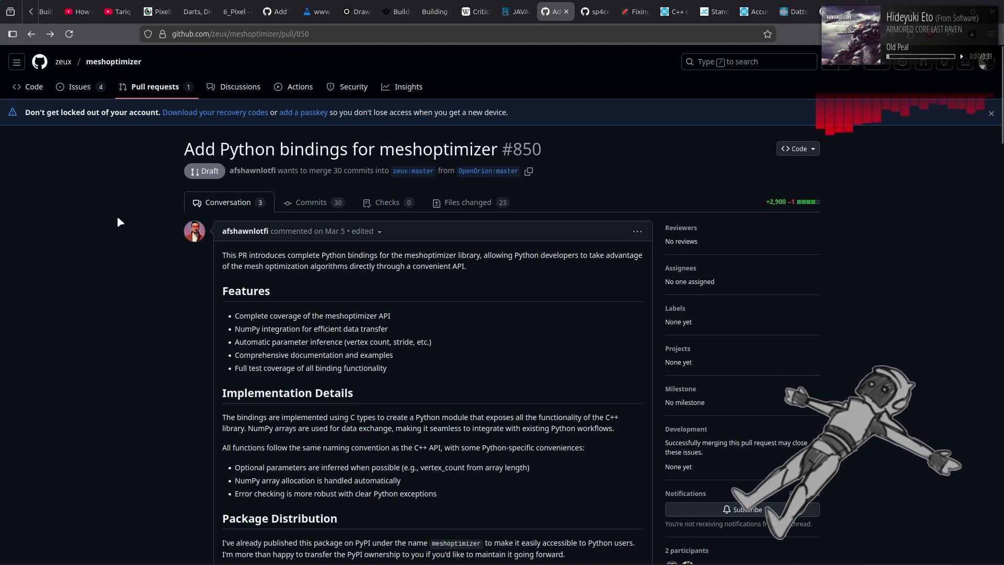
# Step: Orbit the mech in Blender, then bring up the sp4cerat Fast-Quadric-Mesh-Simplification repository tab
pyautogui.moveTo(716, 560)
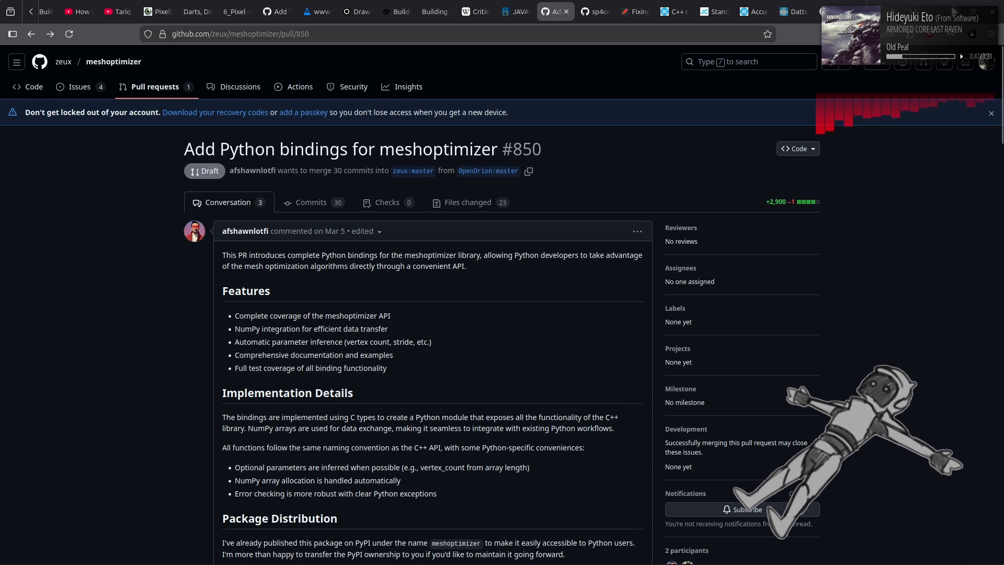
pyautogui.hotkey('alt', 'Tab')
pyautogui.moveTo(414, 195)
pyautogui.mouseDown(button='middle')
pyautogui.moveTo(411, 232)
pyautogui.moveTo(385, 226)
pyautogui.mouseUp(button='middle')
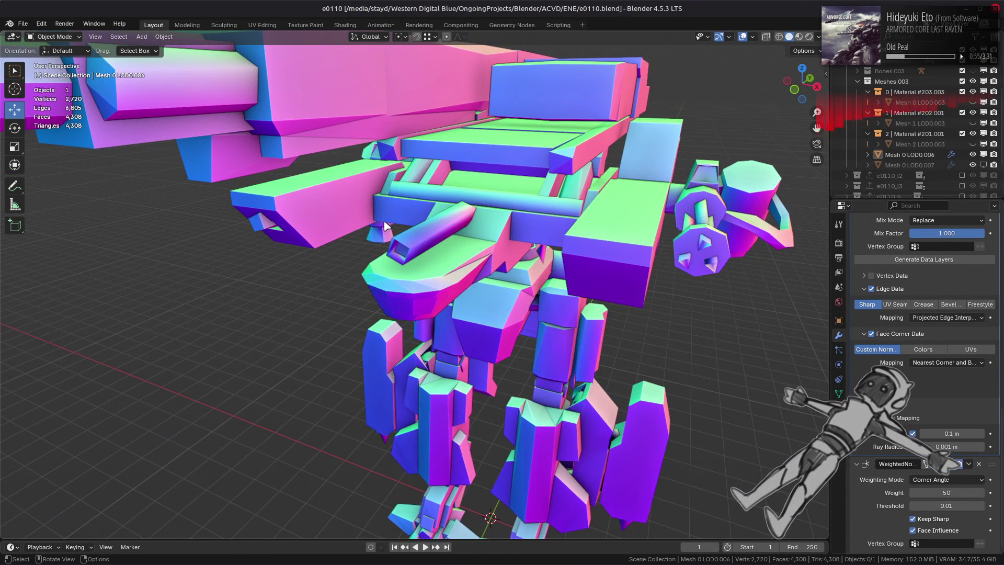
pyautogui.hotkey('alt', 'Tab')
pyautogui.click(596, 11)
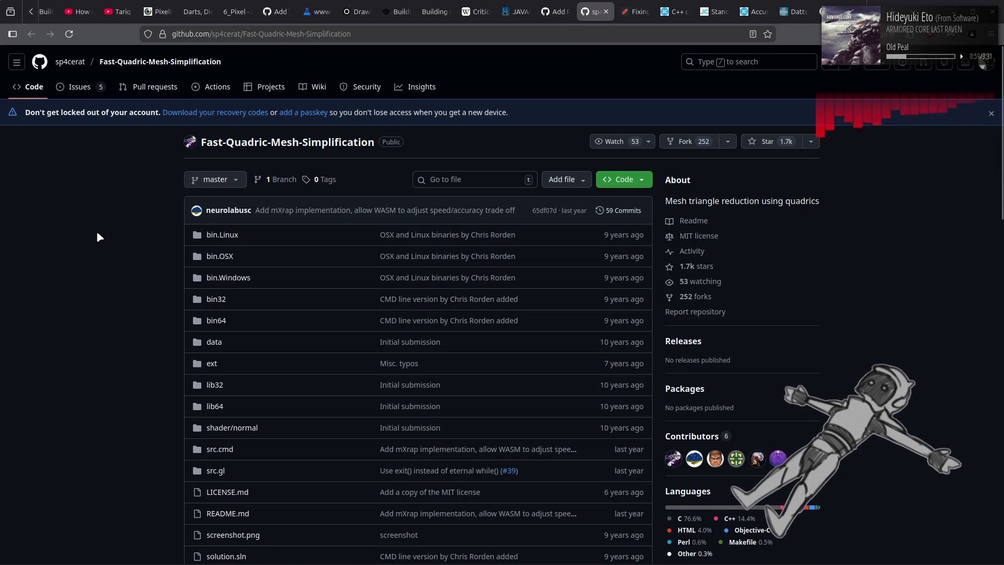
# Step: Read through the Fast-Quadric-Mesh-Simplification README
pyautogui.scroll(-2, 96, 233)
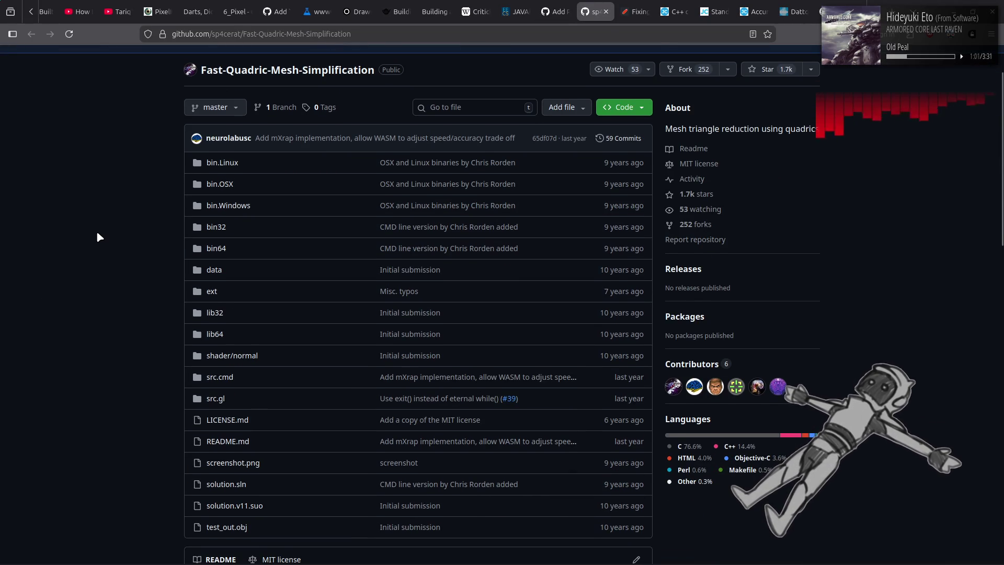
pyautogui.scroll(-8, 97, 233)
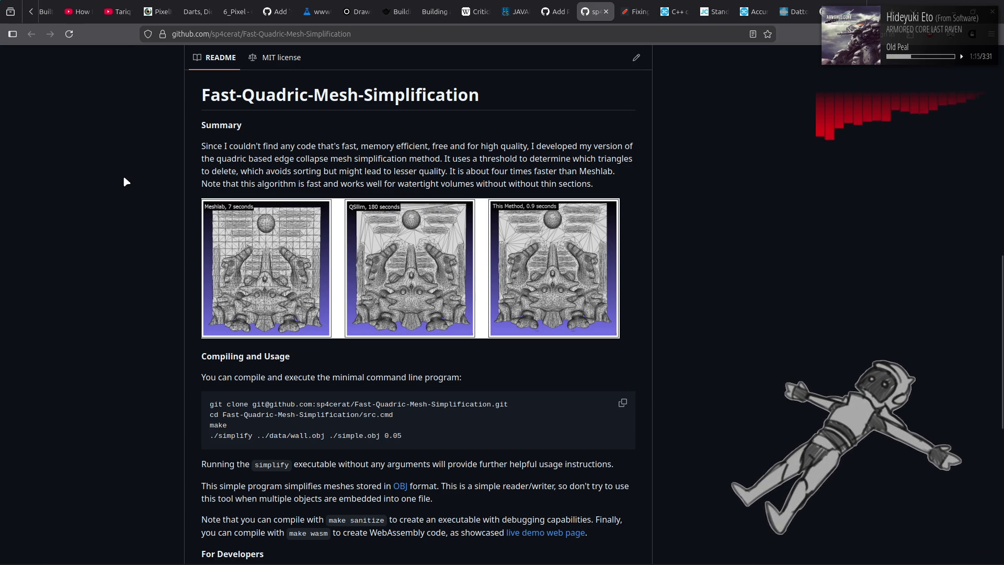
pyautogui.scroll(-3, 125, 179)
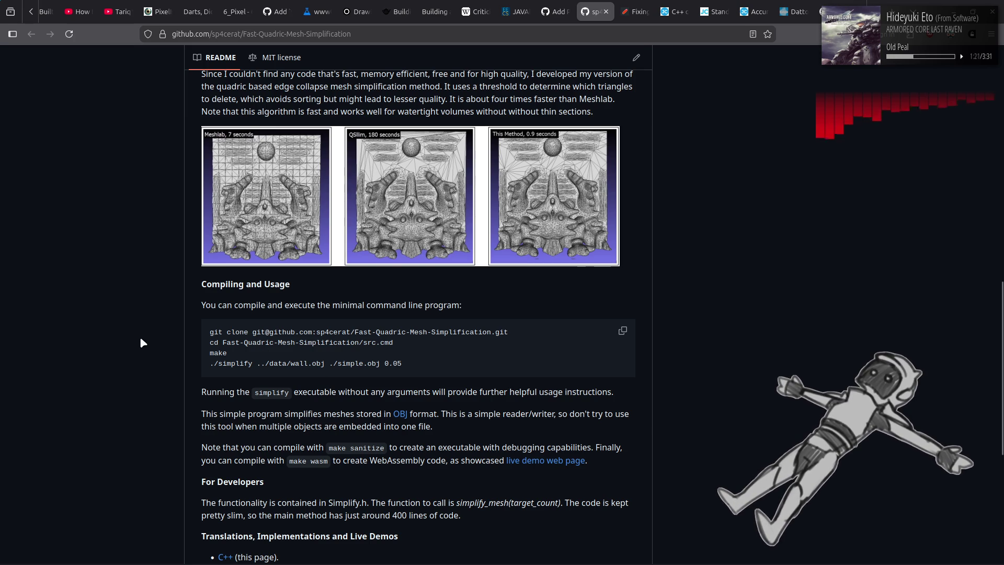
pyautogui.scroll(-5, 141, 336)
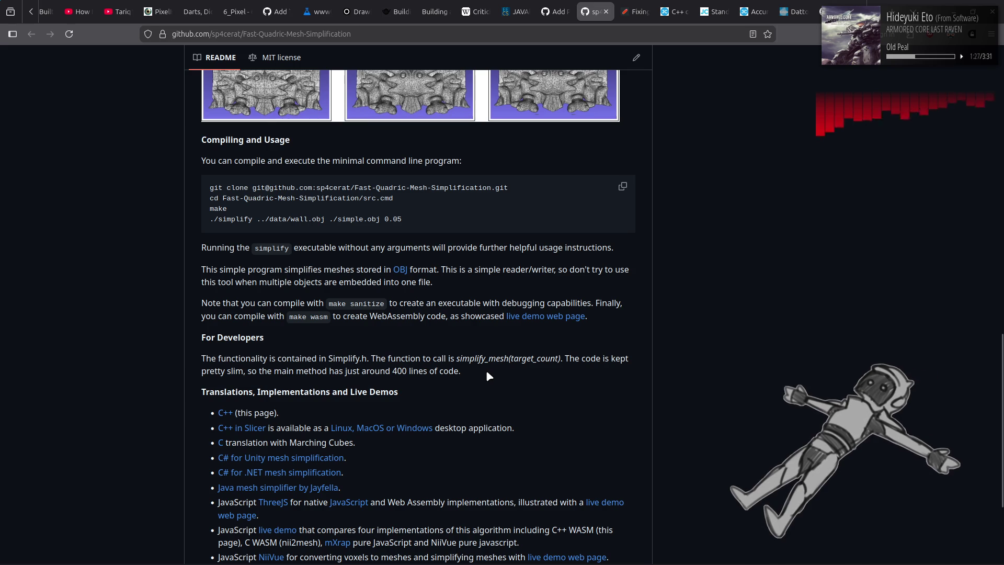
pyautogui.moveTo(265, 368); pyautogui.dragTo(500, 375)
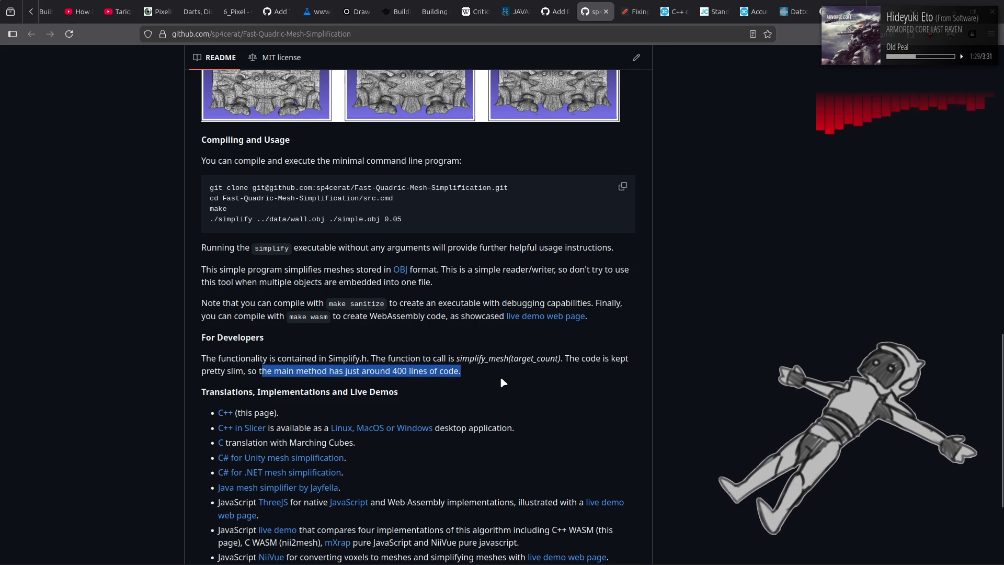
pyautogui.click(539, 373)
# Step: Open the 'Python pyfqmr' wrapper link from Translations in a new tab and view it
pyautogui.scroll(-4, 174, 333)
pyautogui.scroll(-1, 174, 332)
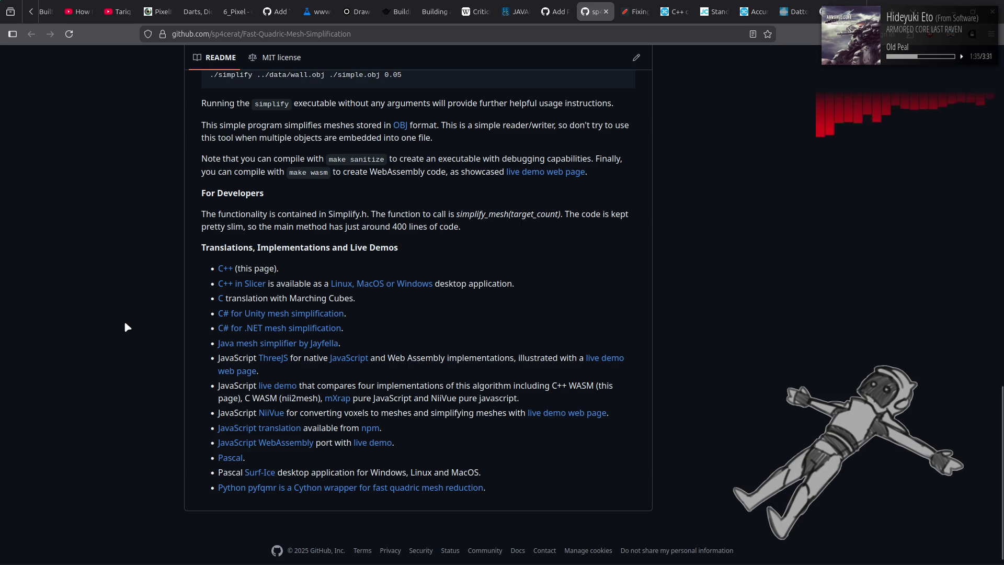
pyautogui.middleClick(311, 491)
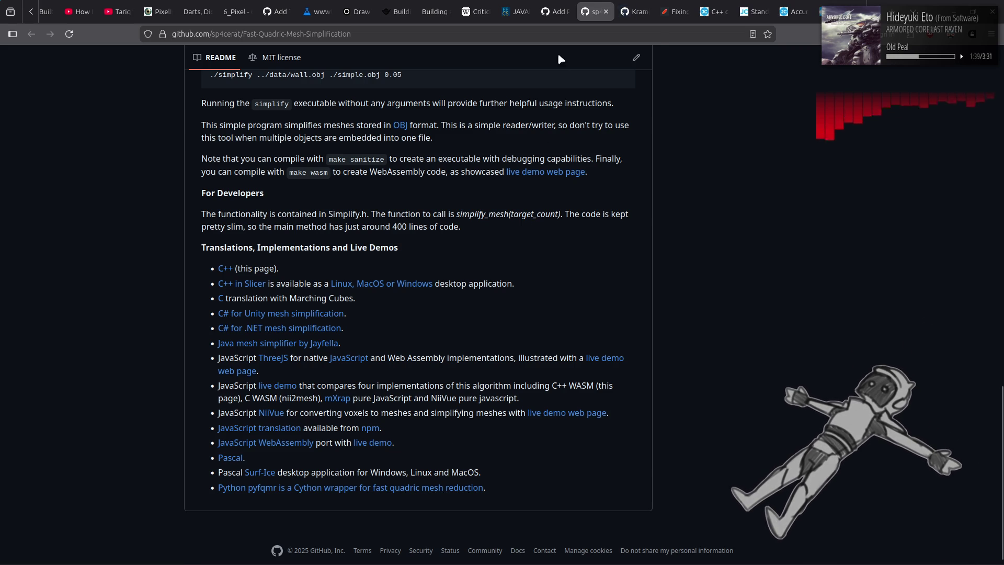
pyautogui.click(634, 12)
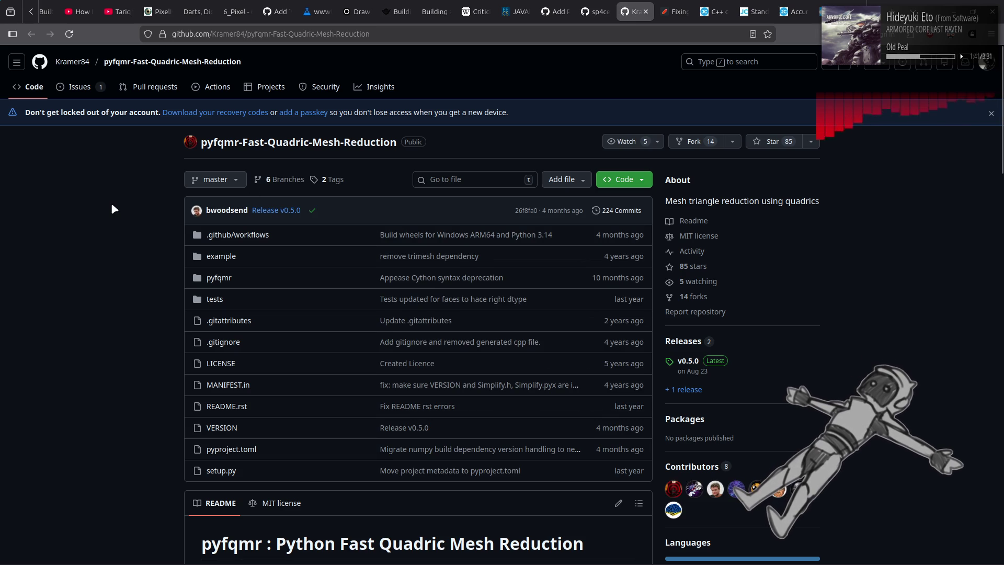
# Step: Read the pyfqmr README down to its lossless reduction parameters and Note section, then return to Fast-Quadric-Mesh-Simplification
pyautogui.scroll(-5, 112, 204)
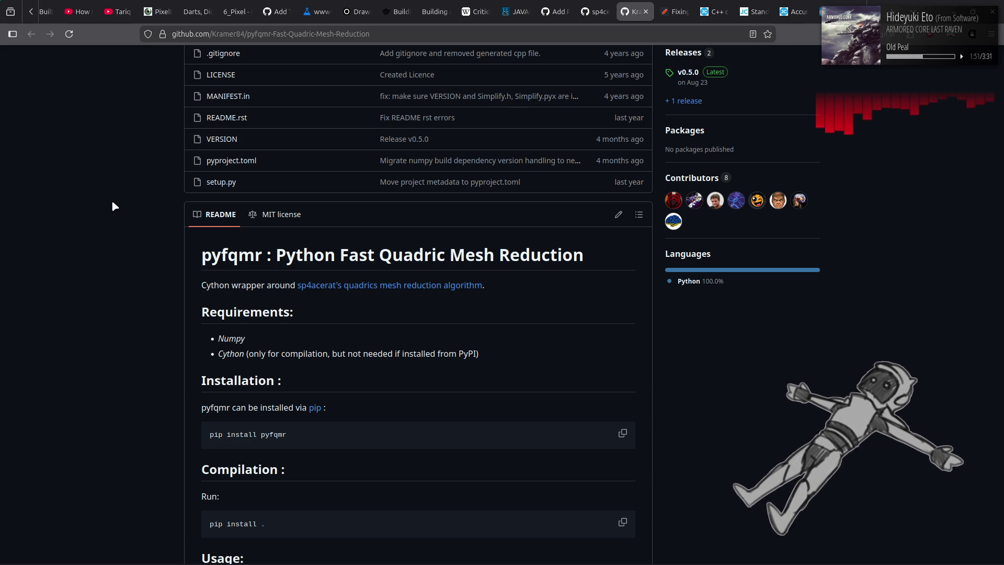
pyautogui.scroll(-3, 112, 202)
pyautogui.scroll(-5, 112, 204)
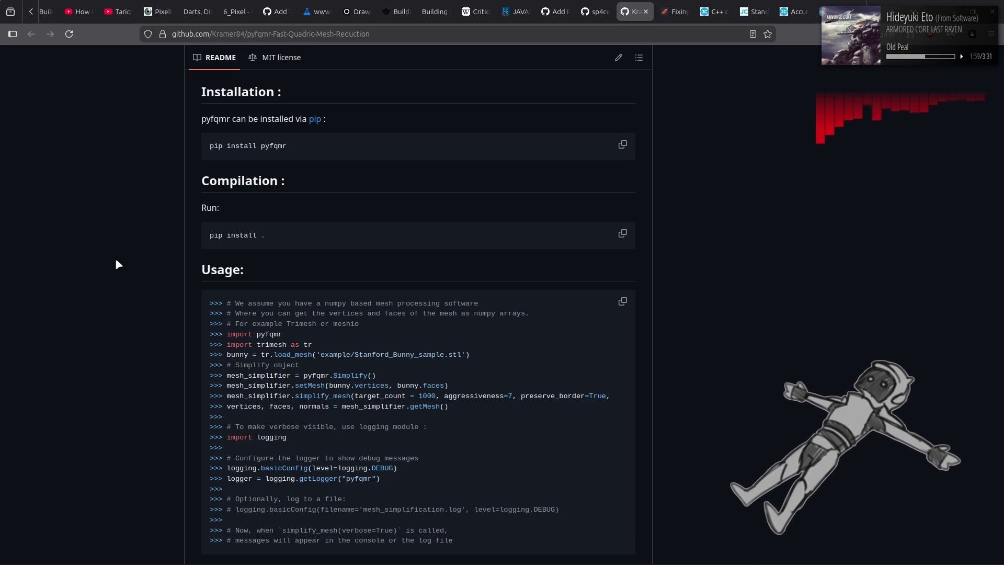
pyautogui.scroll(-3, 116, 260)
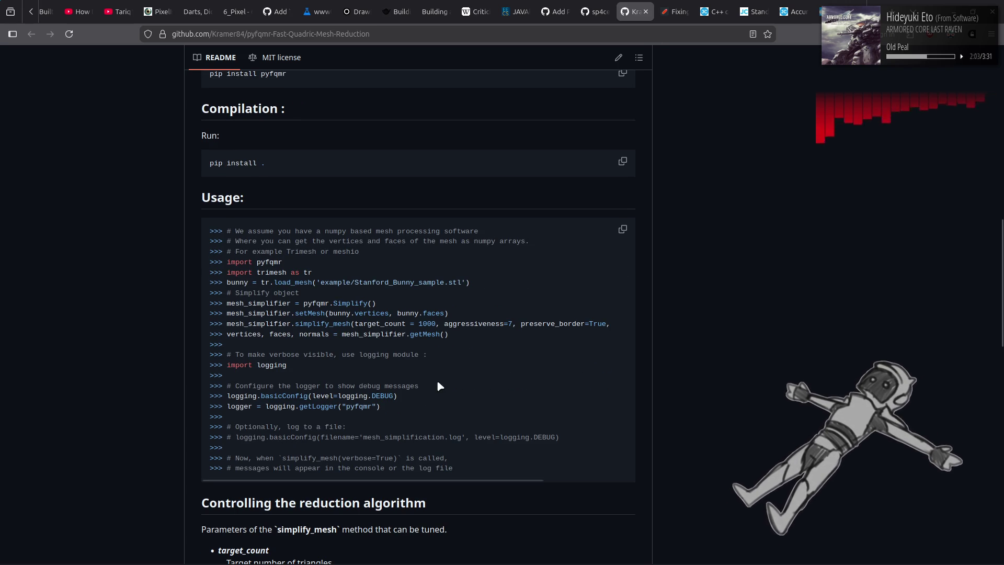
pyautogui.scroll(-5, 115, 261)
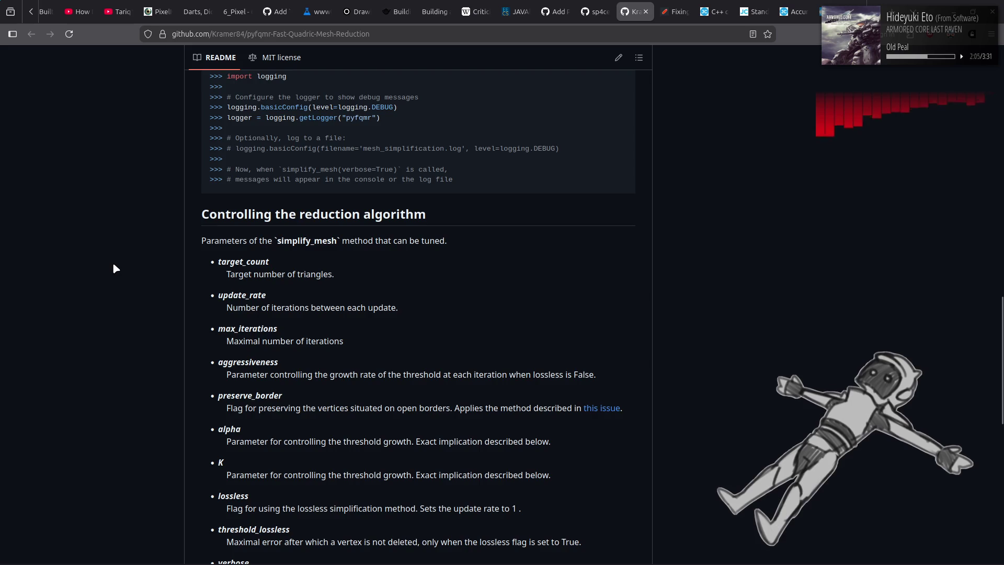
pyautogui.scroll(-3, 113, 267)
pyautogui.scroll(-5, 115, 267)
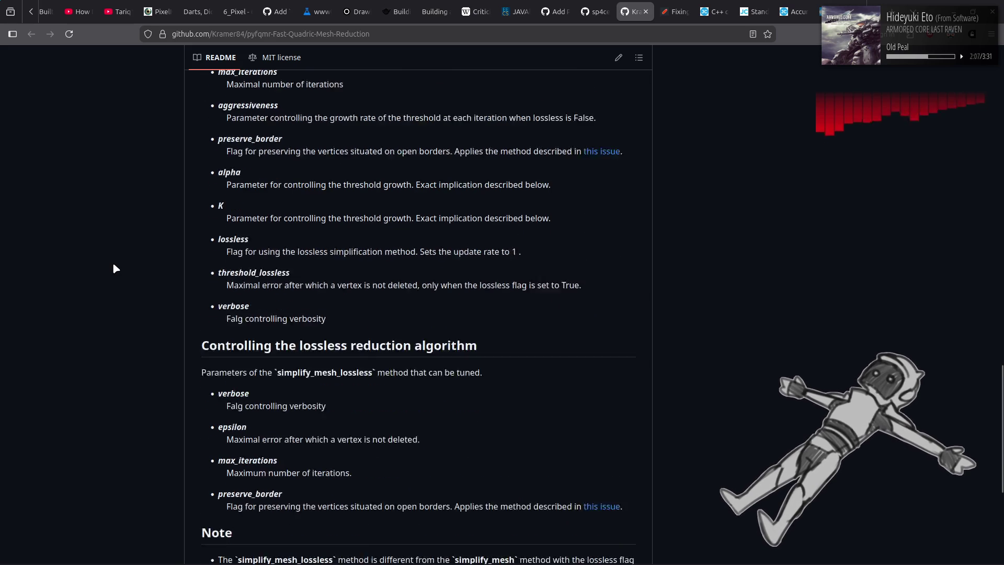
pyautogui.scroll(-2, 114, 267)
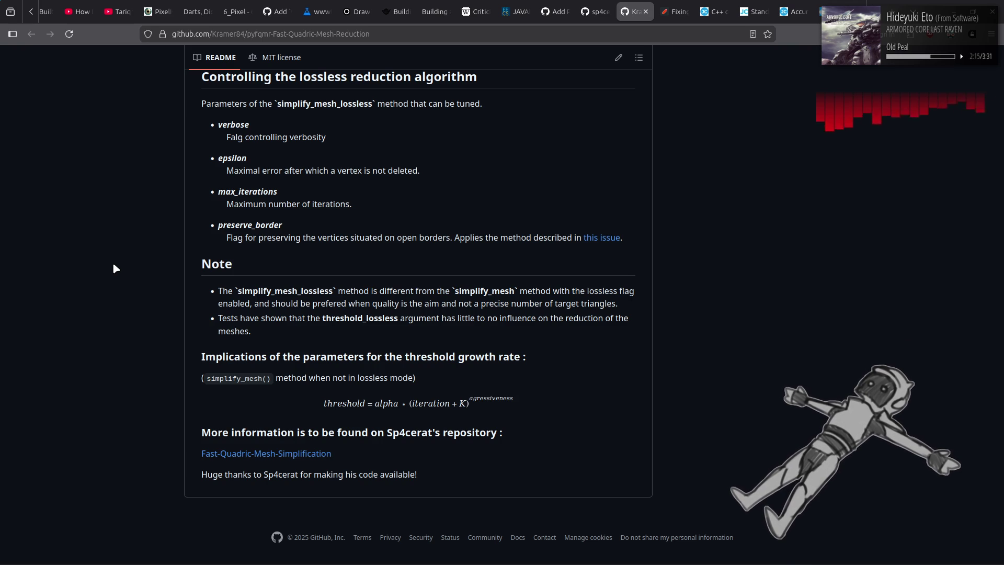
pyautogui.click(595, 11)
# Step: Review the Fast-Quadric-Mesh-Simplification README, then open the meshoptimizer Python bindings pull request #850
pyautogui.scroll(4, 59, 208)
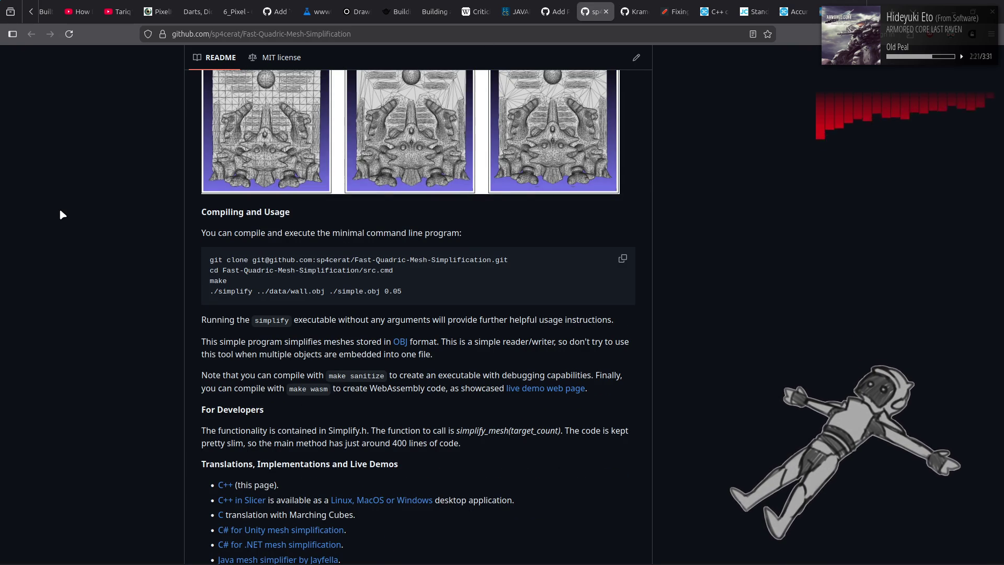
pyautogui.scroll(5, 61, 214)
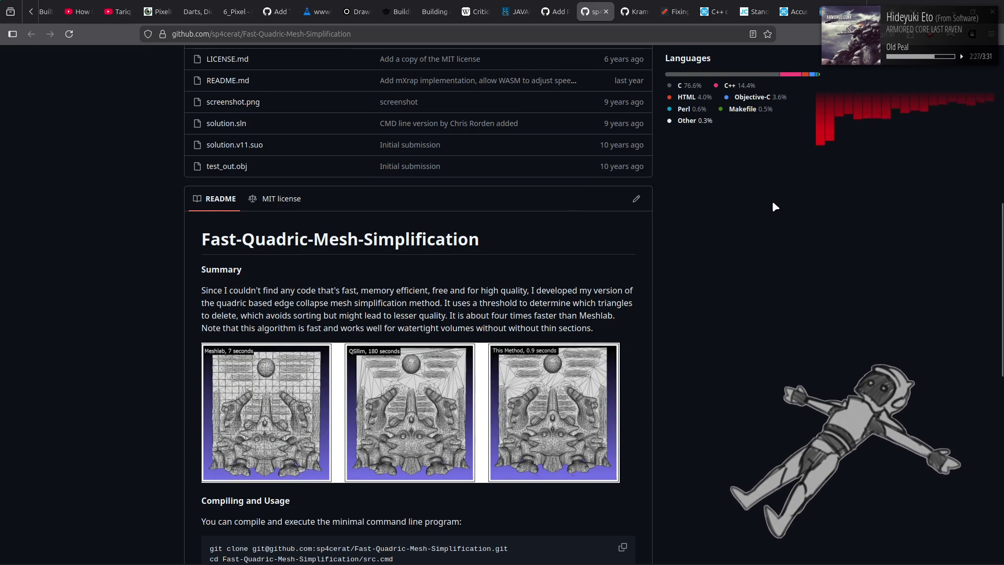
pyautogui.click(565, 7)
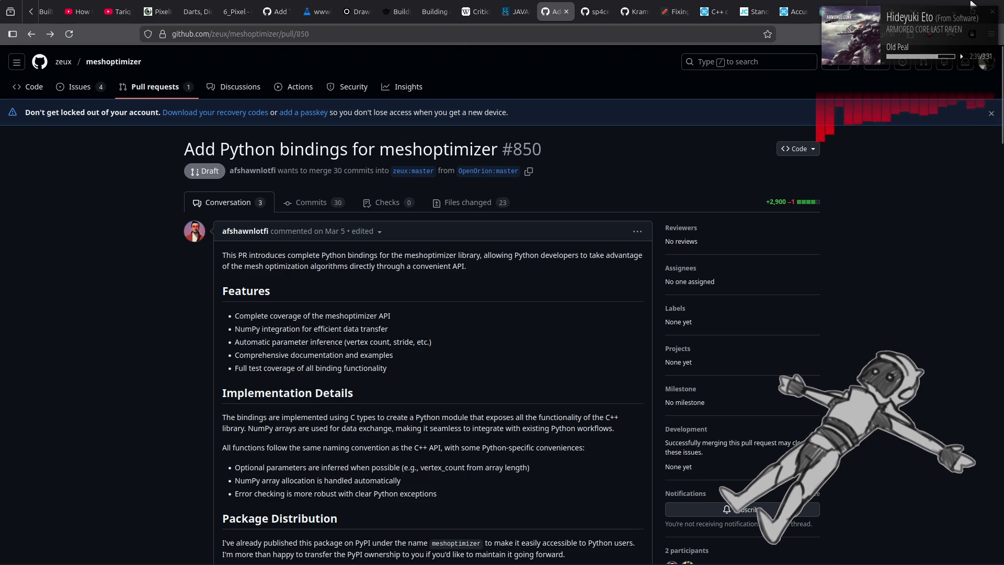
pyautogui.hotkey('alt', 'Tab')
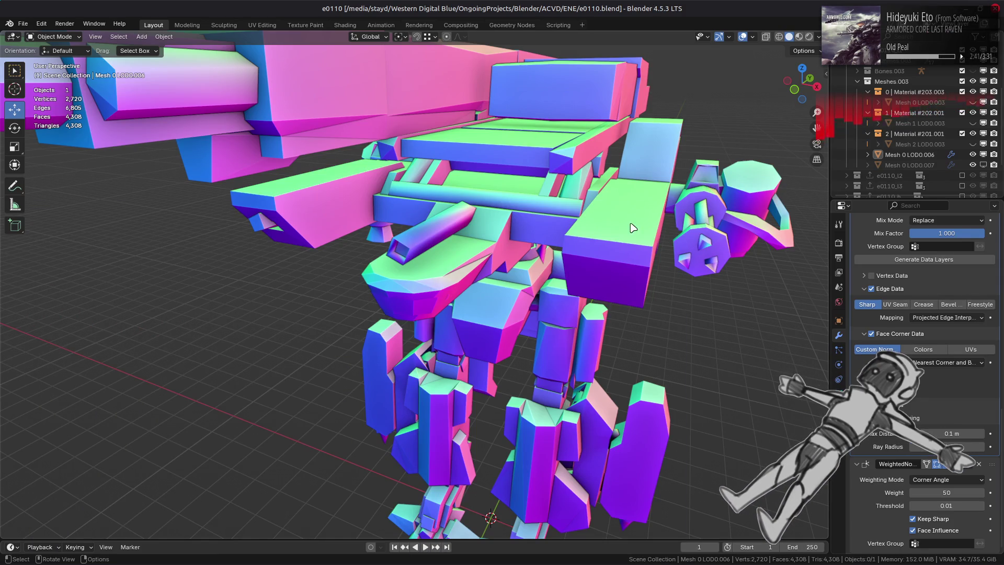
# Step: Orbit the mech so the gun points left and inspect the torso shading up close
pyautogui.scroll(-5, 630, 235)
pyautogui.moveTo(624, 245); pyautogui.dragTo(633, 235, button='middle')
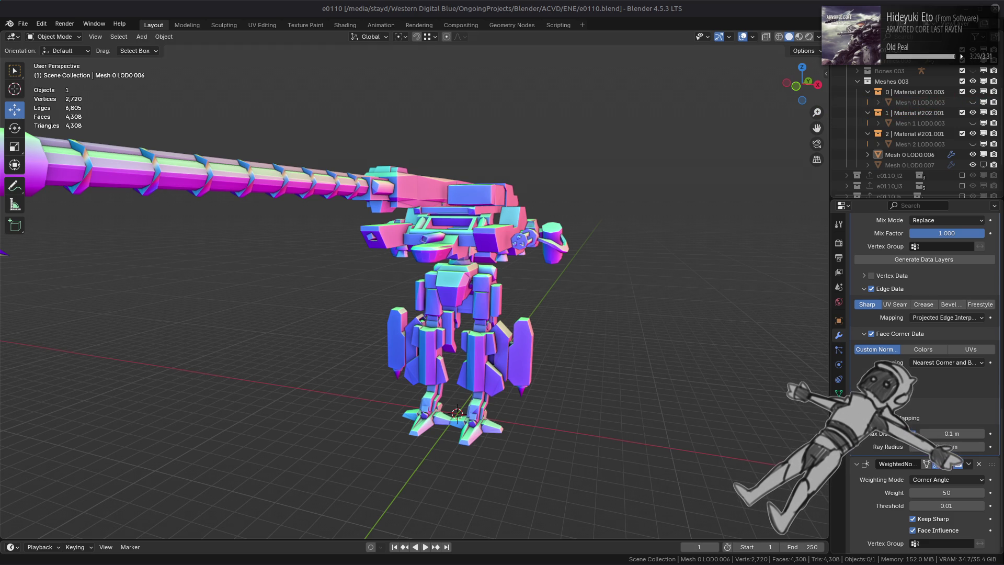
pyautogui.moveTo(557, 562)
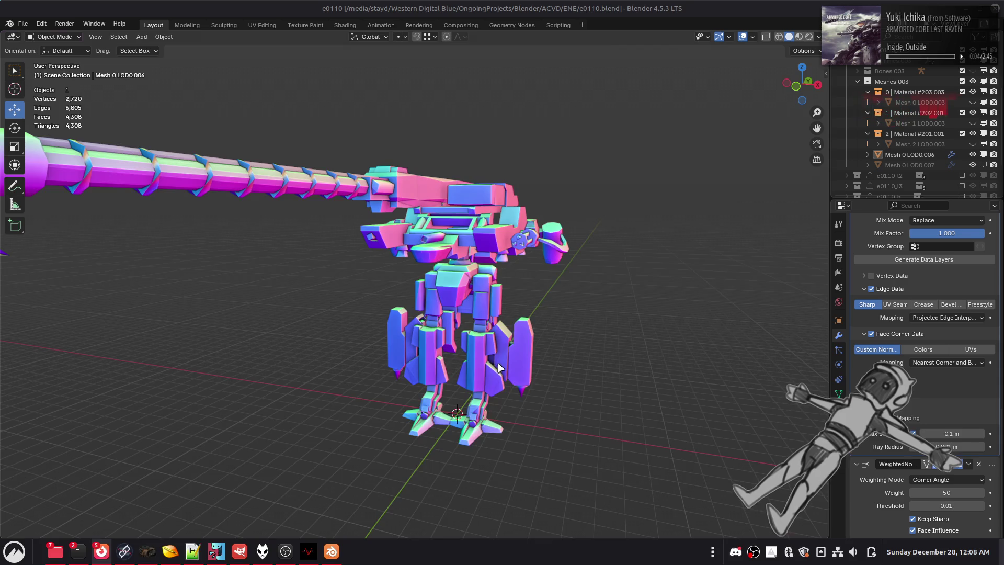
pyautogui.scroll(5, 501, 366)
pyautogui.moveTo(516, 341)
pyautogui.mouseDown(button='middle')
pyautogui.moveTo(476, 346)
pyautogui.moveTo(595, 274)
pyautogui.mouseUp(button='middle')
# Step: Look down on the gun and upper armor, then orbit around the gun and whole robot
pyautogui.scroll(2, 595, 274)
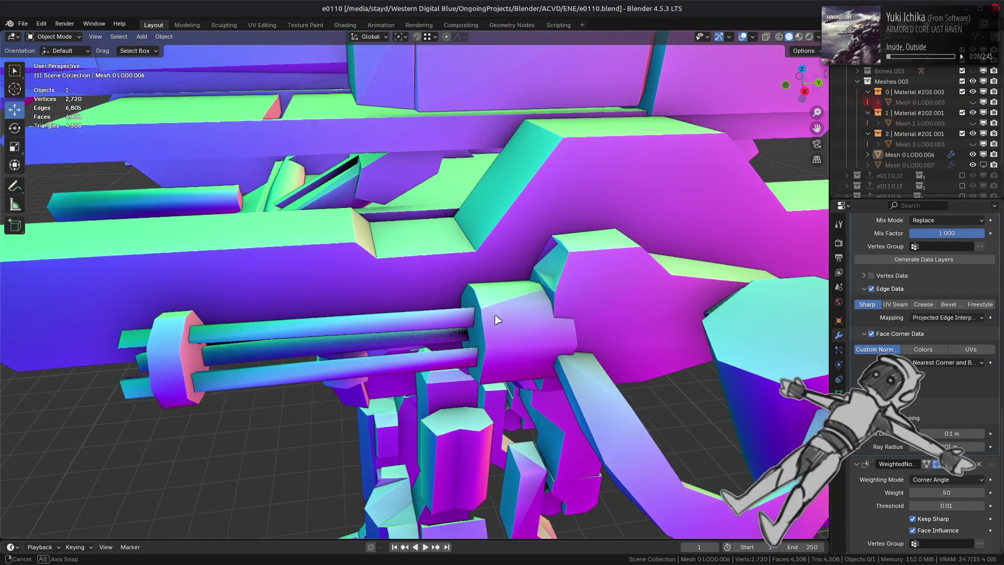
pyautogui.moveTo(501, 315); pyautogui.dragTo(473, 463, button='middle')
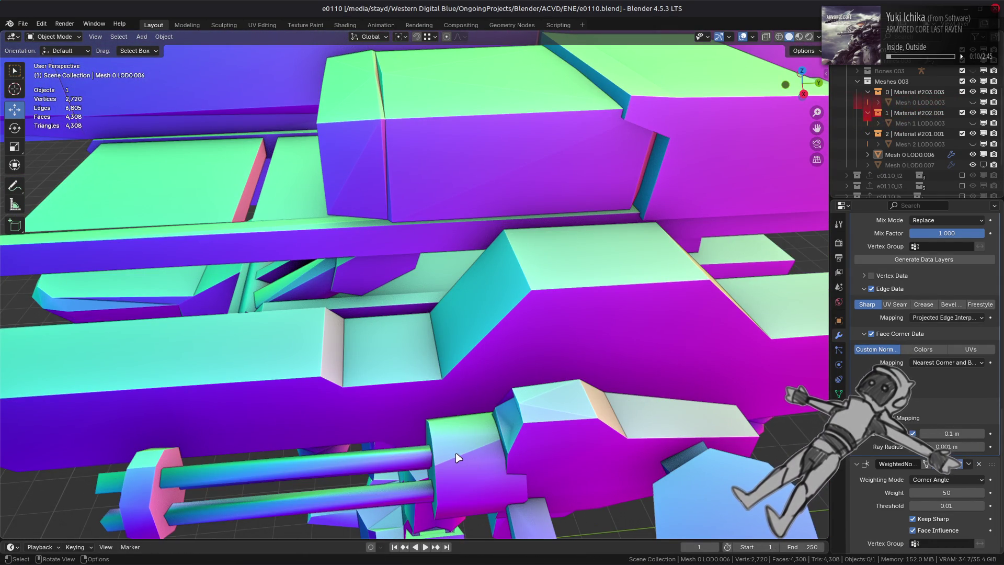
pyautogui.scroll(-5, 460, 458)
pyautogui.moveTo(513, 348)
pyautogui.mouseDown(button='middle')
pyautogui.moveTo(667, 345)
pyautogui.moveTo(634, 285)
pyautogui.moveTo(576, 272)
pyautogui.moveTo(470, 340)
pyautogui.mouseUp(button='middle')
pyautogui.scroll(6, 529, 314)
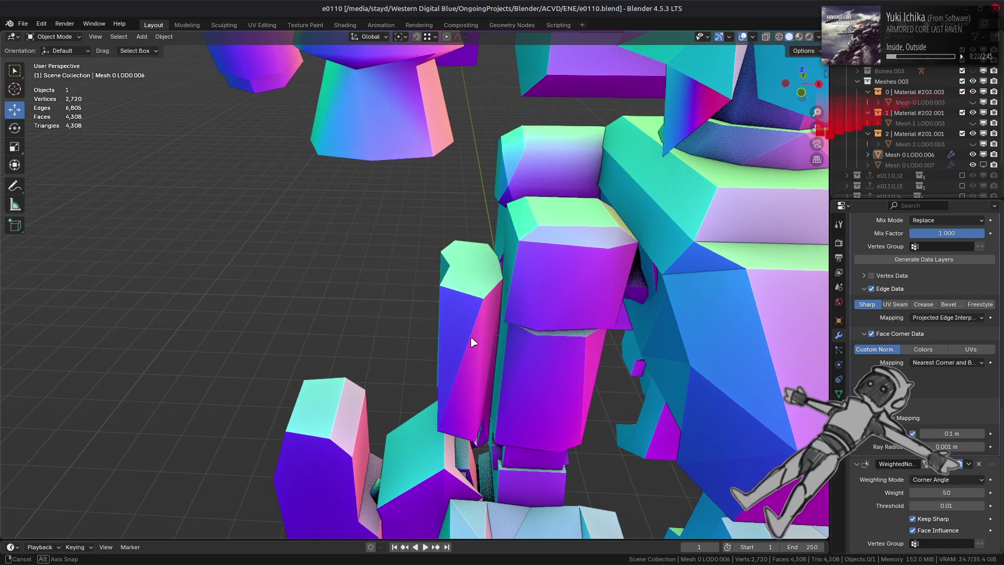
pyautogui.scroll(-8, 466, 341)
pyautogui.moveTo(528, 322); pyautogui.dragTo(561, 294, button='middle')
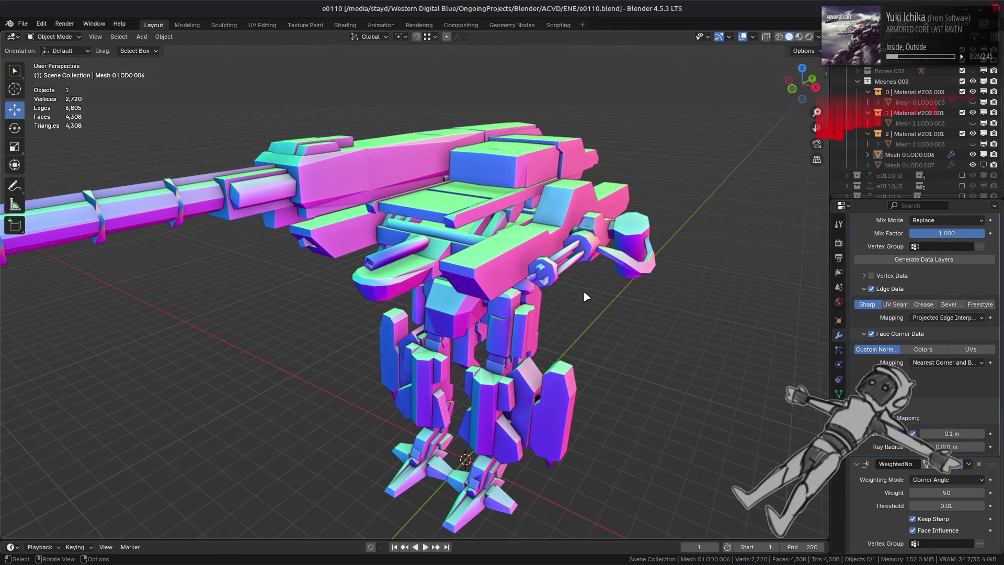
pyautogui.hotkey('alt', 'Tab')
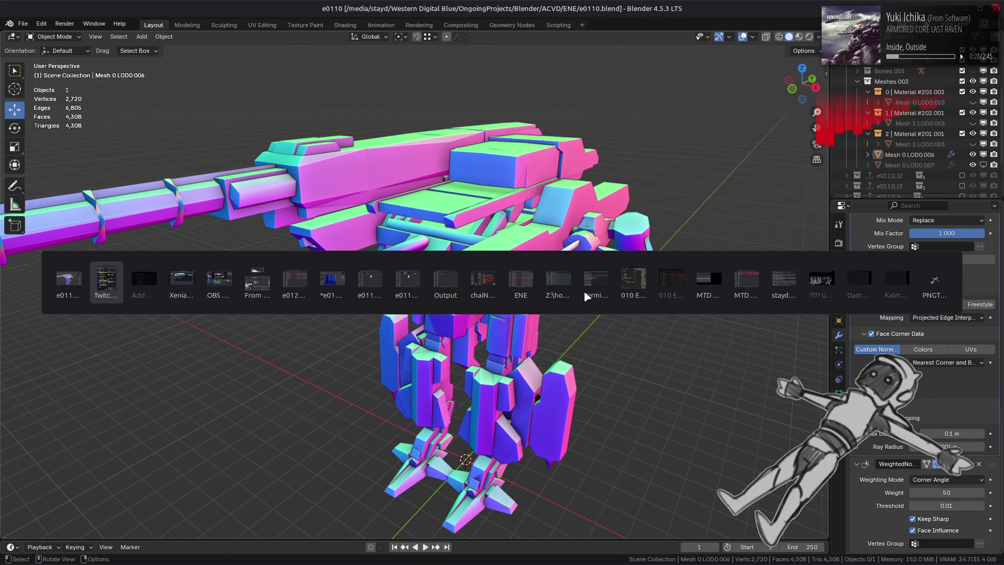
# Step: Reread the description of meshoptimizer Python bindings pull request #850 in Firefox
pyautogui.hotkey('alt', 'Tab')
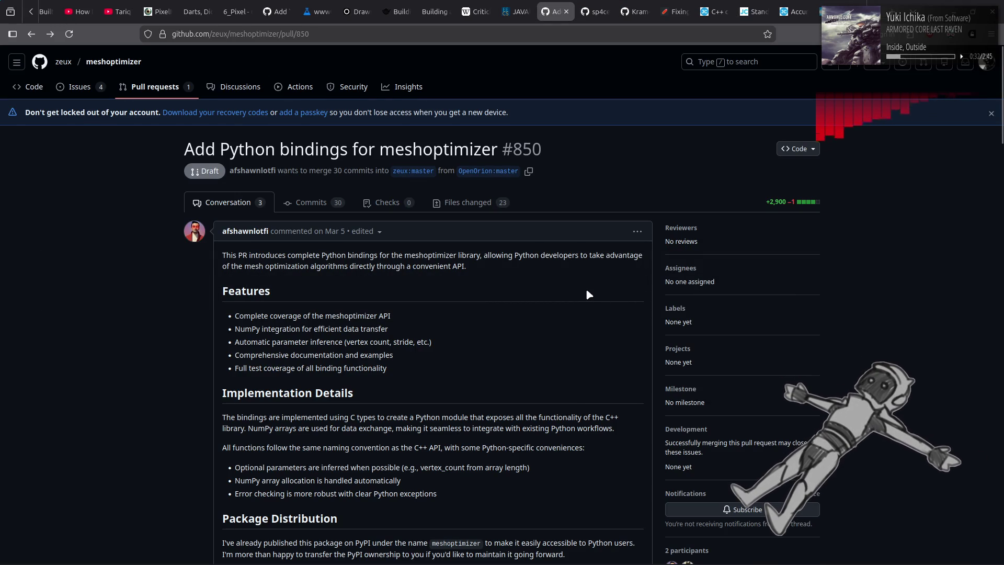
pyautogui.scroll(-5, 587, 292)
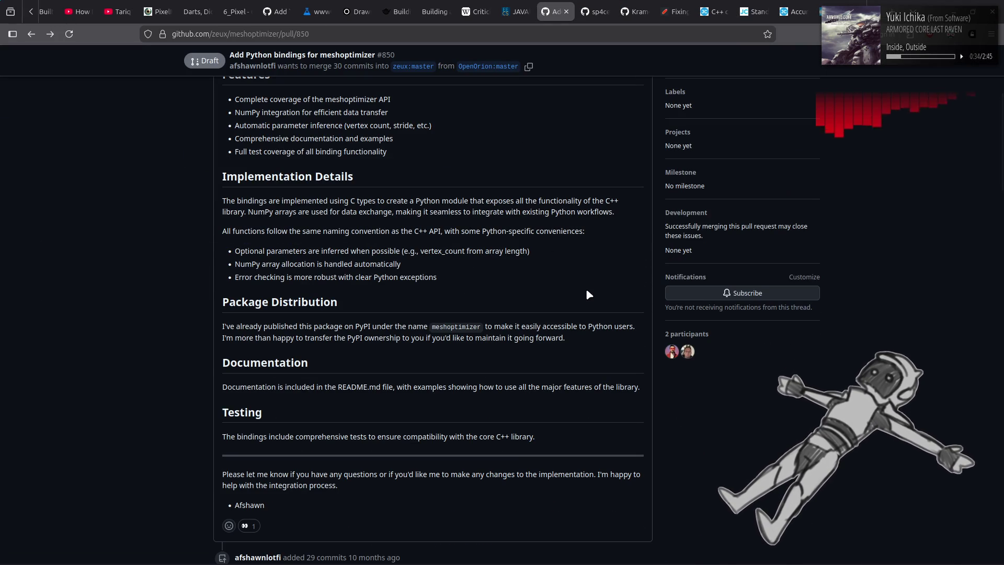
pyautogui.scroll(5, 587, 292)
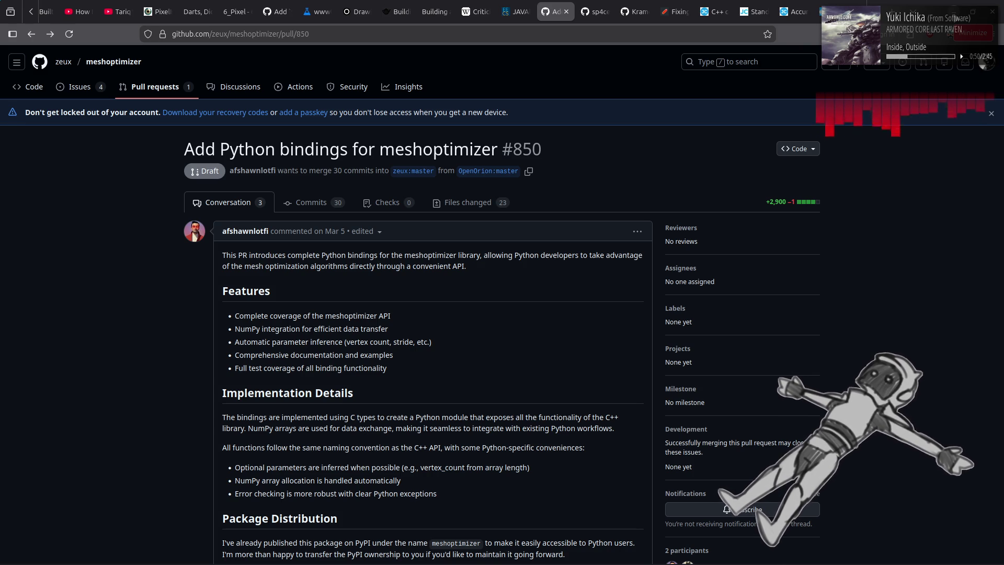
pyautogui.hotkey('alt', 'Tab')
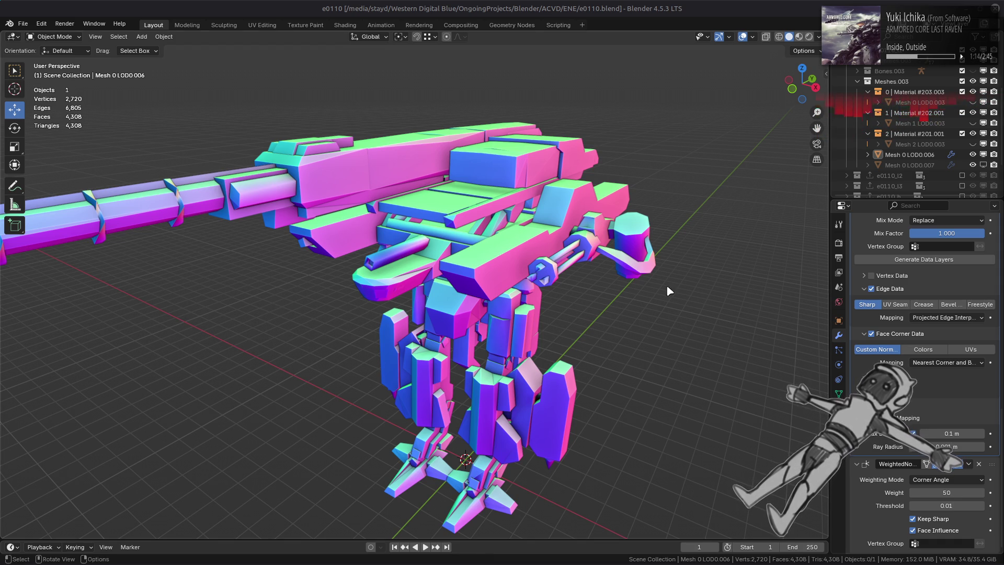
# Step: Switch the viewport to Material Preview so the mech shows its weathered textures and red lights
pyautogui.moveTo(664, 564)
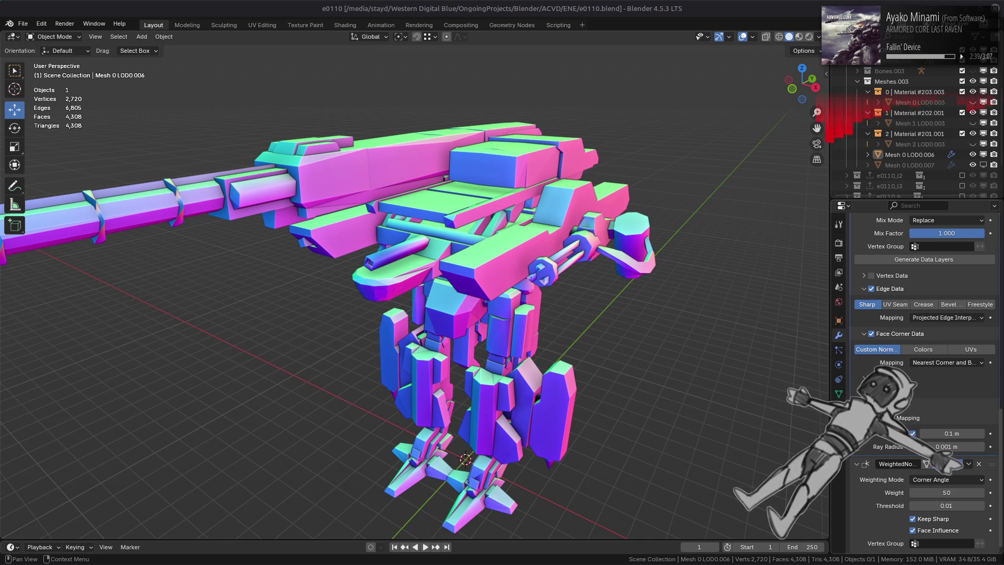
pyautogui.click(800, 37)
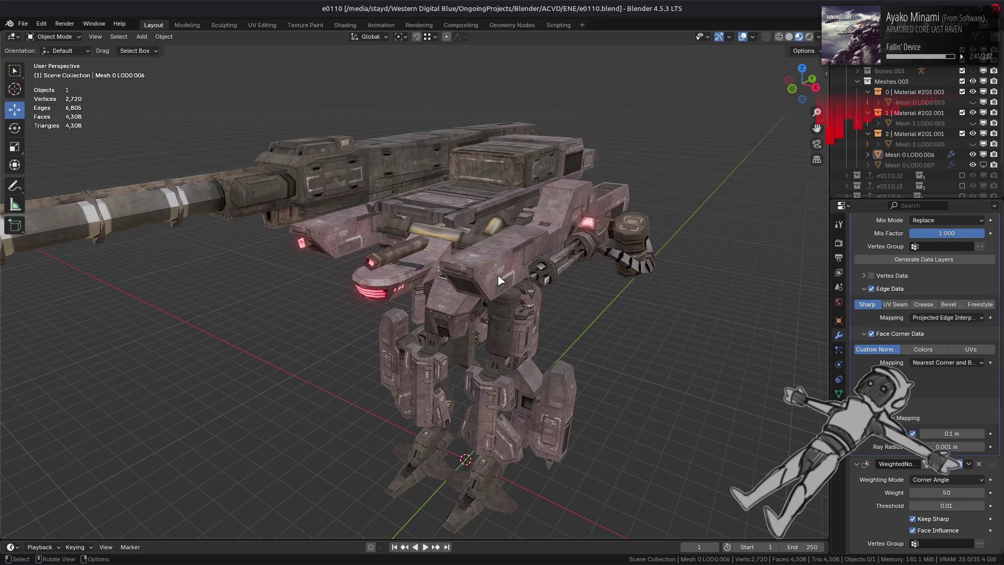
# Step: Exclude the e0110_l1 collection, restore the original LOD0 mech meshes, and save e0110.blend
pyautogui.scroll(-2, 476, 303)
pyautogui.moveTo(475, 303); pyautogui.dragTo(554, 262, button='middle')
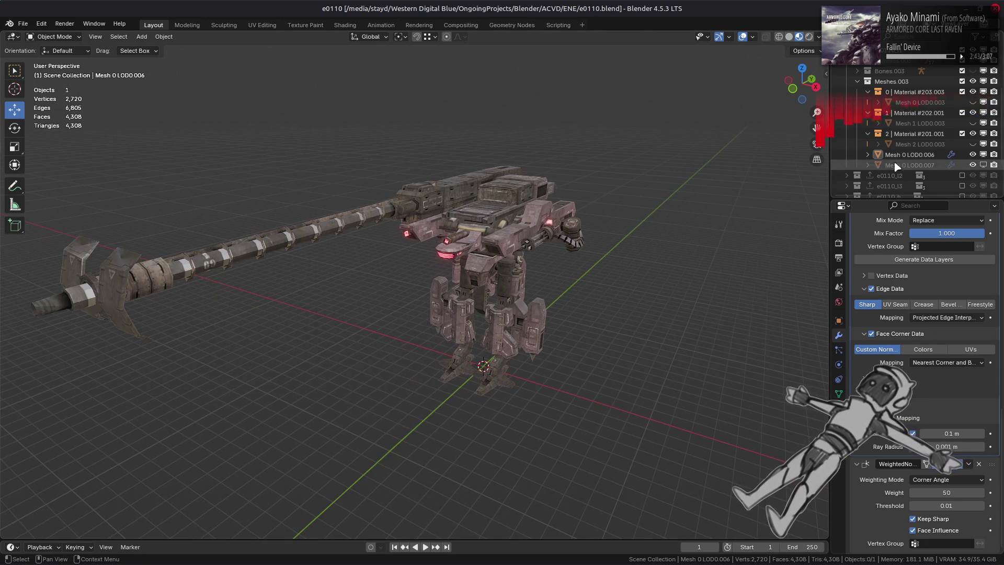
pyautogui.scroll(3, 921, 130)
pyautogui.click(963, 113)
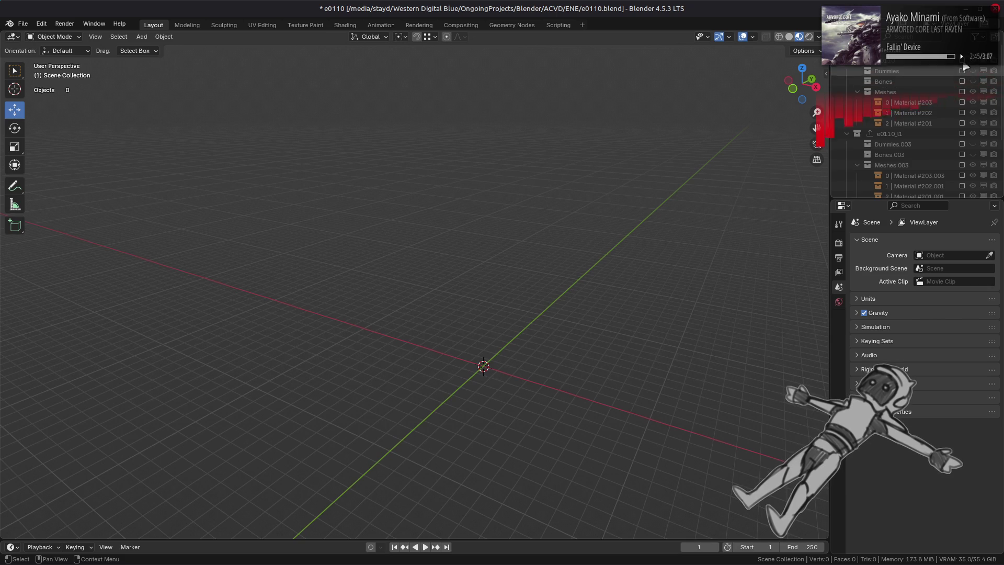
pyautogui.hotkey('ctrl', 'z')
pyautogui.moveTo(538, 250); pyautogui.dragTo(574, 265, button='middle')
pyautogui.hotkey('ctrl', 's')
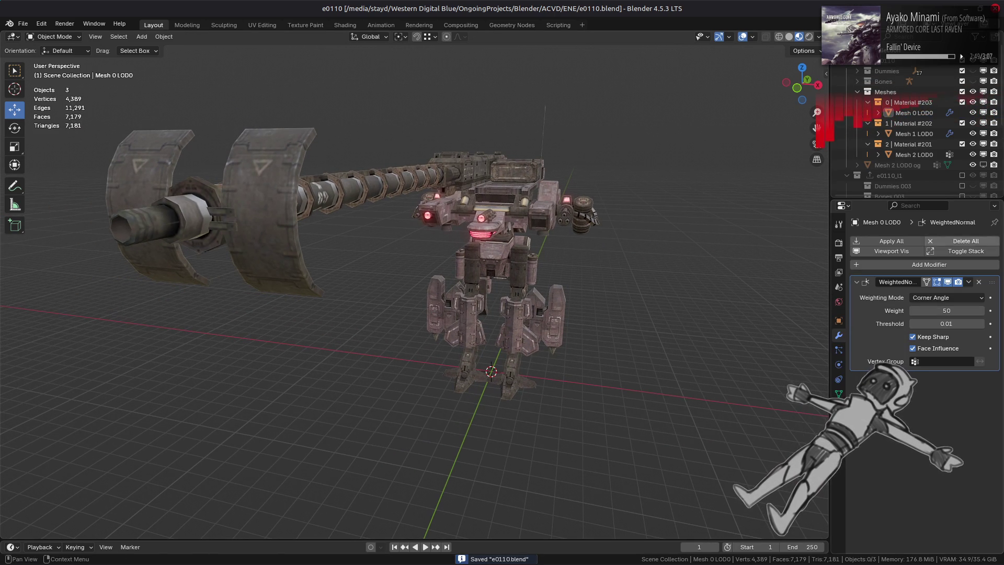